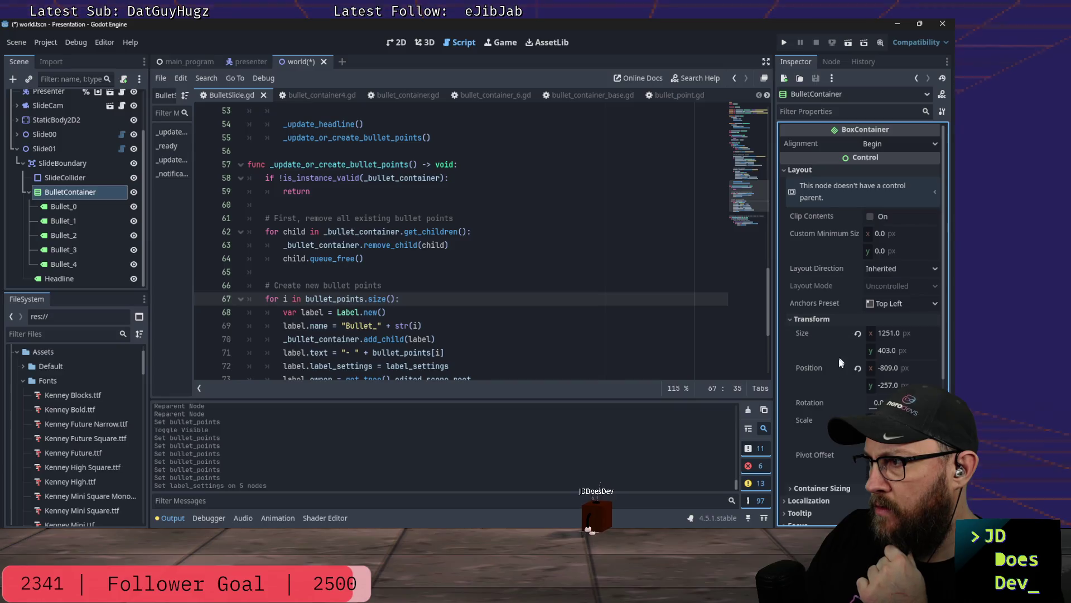
- Check Bullet_0's properties, then open BulletContainer's bullet_theme.tres in the Theme editor
{"action": "left_click", "coordinate": [71, 210]}
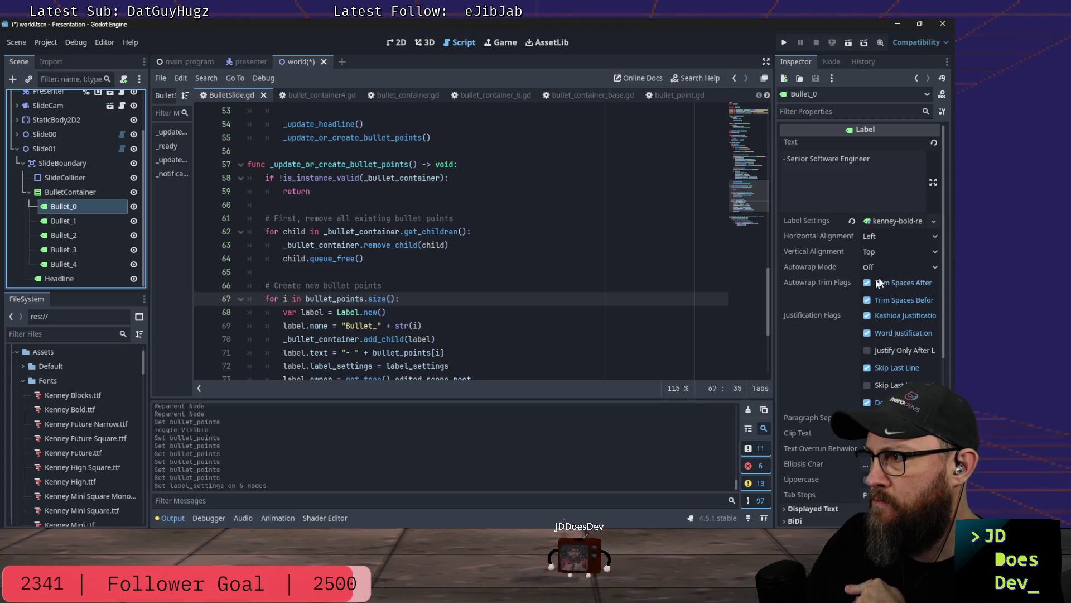
{"action": "scroll", "coordinate": [815, 307], "scroll_direction": "down", "scroll_amount": 10}
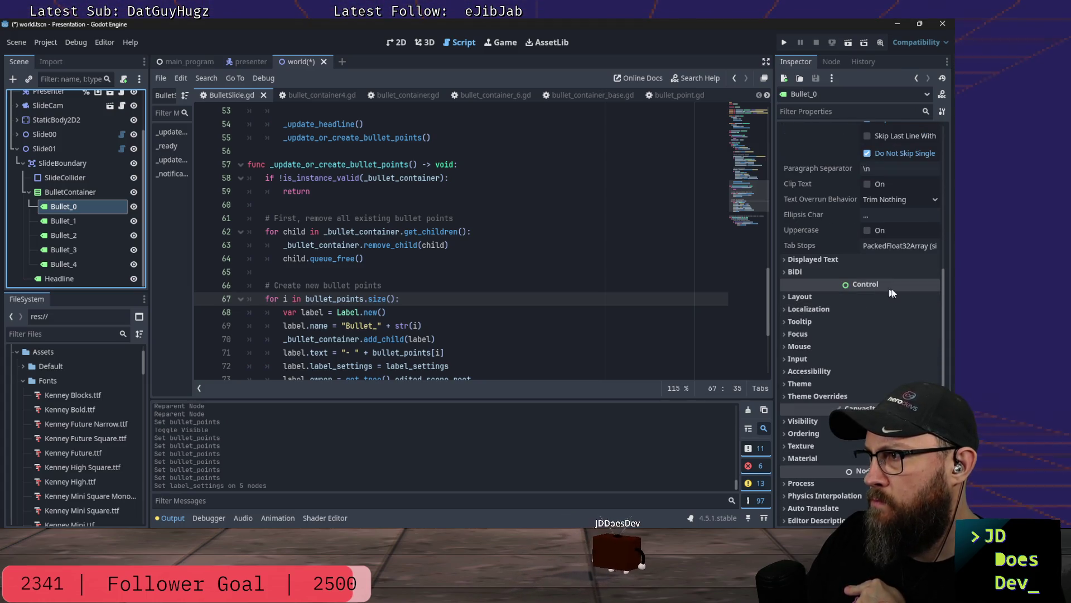
{"action": "left_click", "coordinate": [58, 193]}
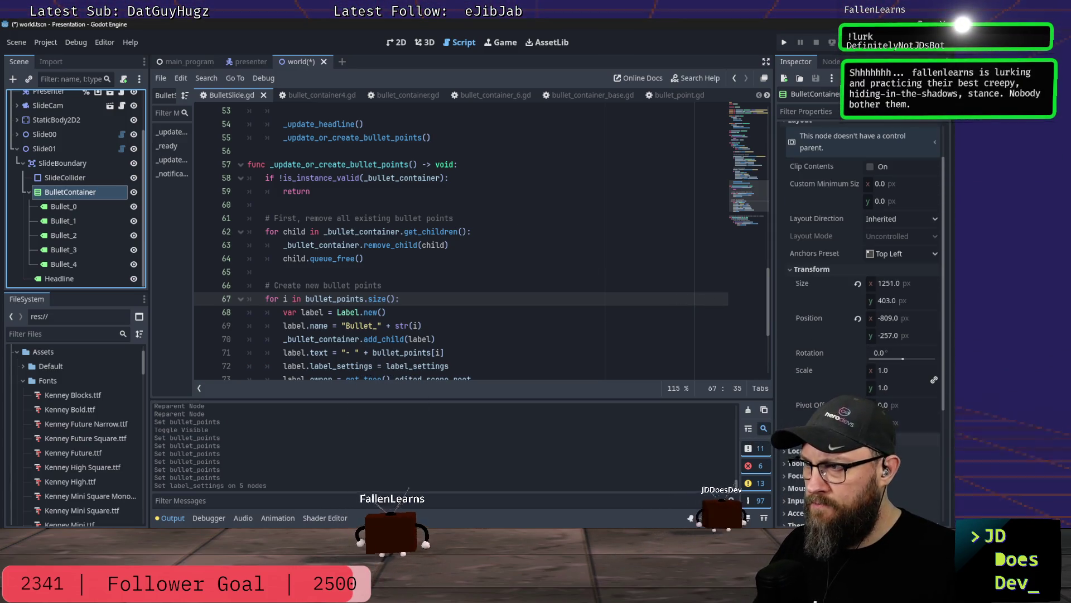
{"action": "scroll", "coordinate": [801, 335], "scroll_direction": "down", "scroll_amount": 1}
{"action": "scroll", "coordinate": [804, 446], "scroll_direction": "down", "scroll_amount": 4}
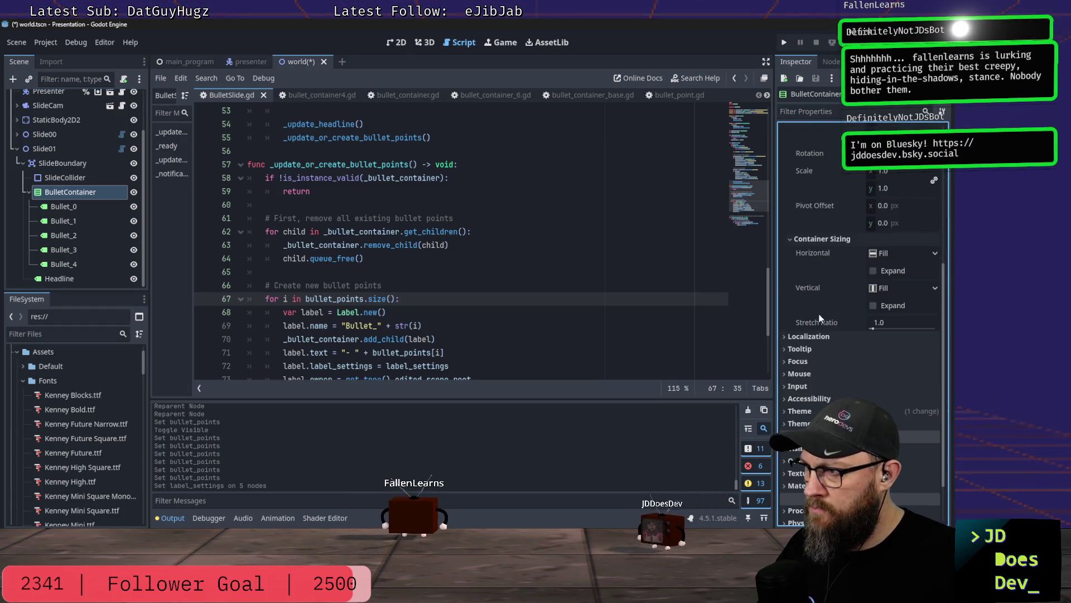
{"action": "left_click", "coordinate": [800, 410]}
{"action": "left_click", "coordinate": [904, 426]}
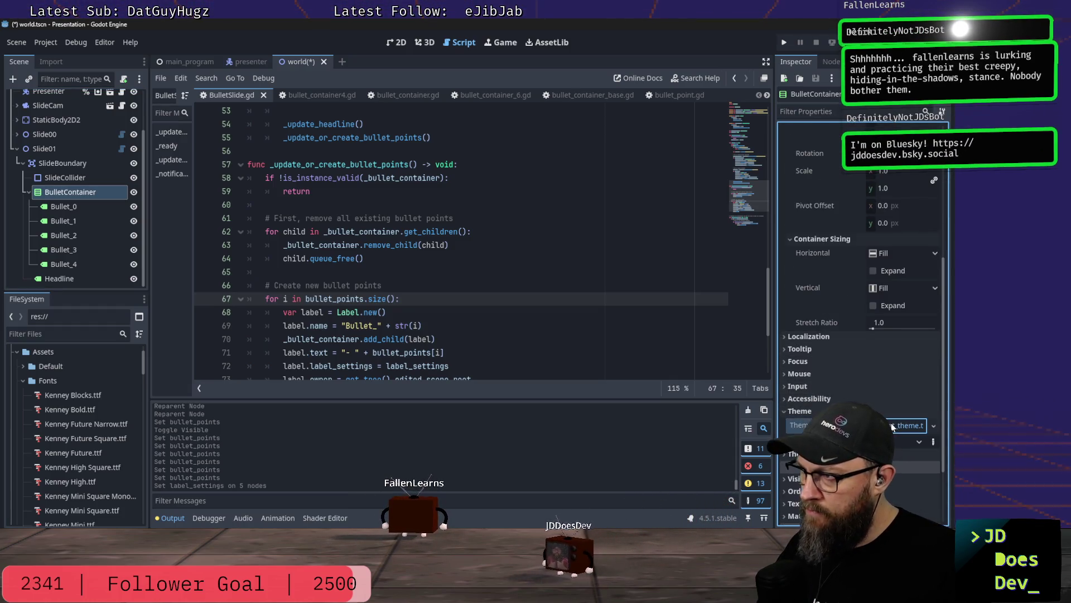
{"action": "scroll", "coordinate": [859, 363], "scroll_direction": "down", "scroll_amount": 1}
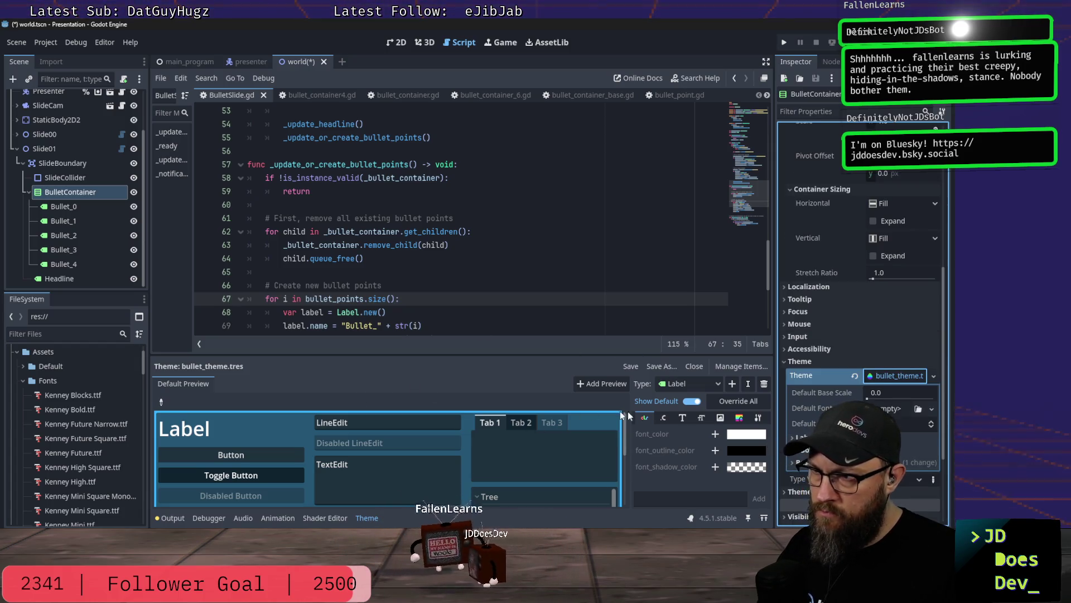
- Review BulletSlide.gd's _ready code that assigns bullet_theme, and enlarge the Theme editor panel
{"action": "scroll", "coordinate": [494, 502], "scroll_direction": "down", "scroll_amount": 1}
{"action": "scroll", "coordinate": [494, 502], "scroll_direction": "down", "scroll_amount": 1}
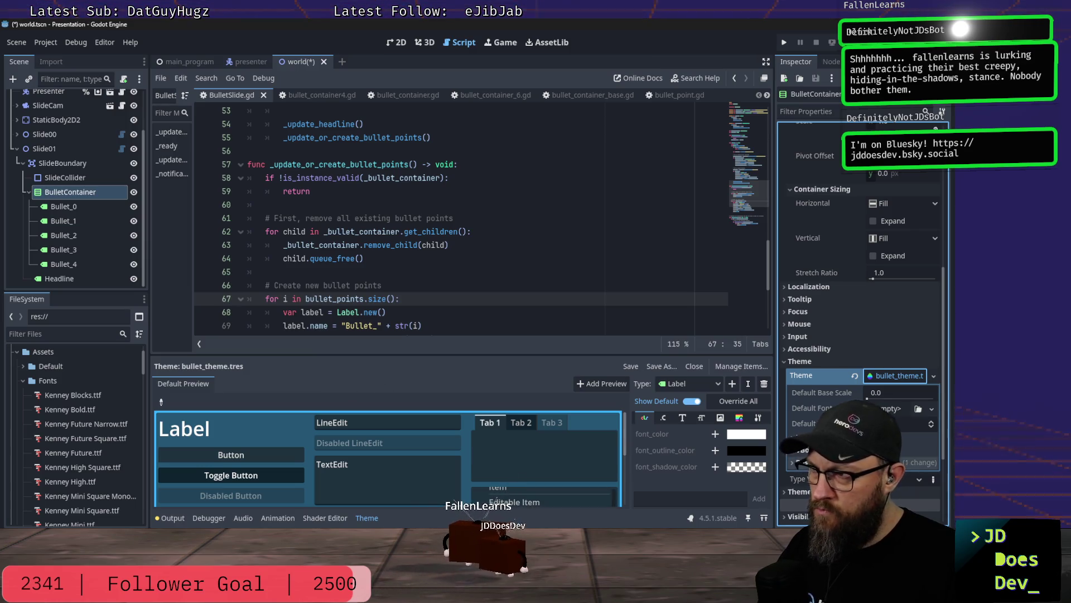
{"action": "scroll", "coordinate": [859, 278], "scroll_direction": "down", "scroll_amount": 3}
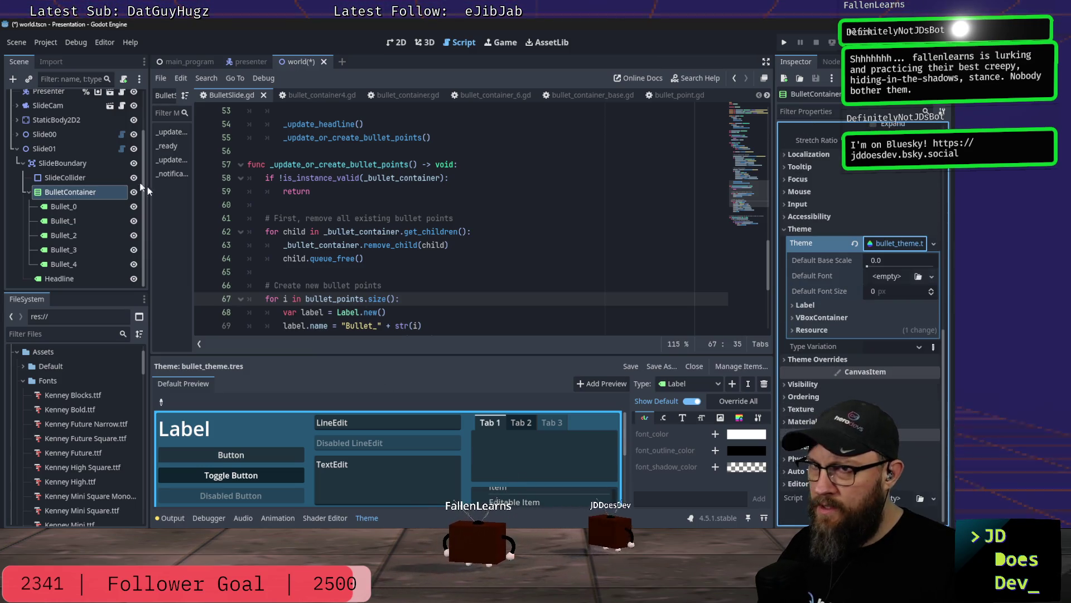
{"action": "left_click", "coordinate": [55, 193]}
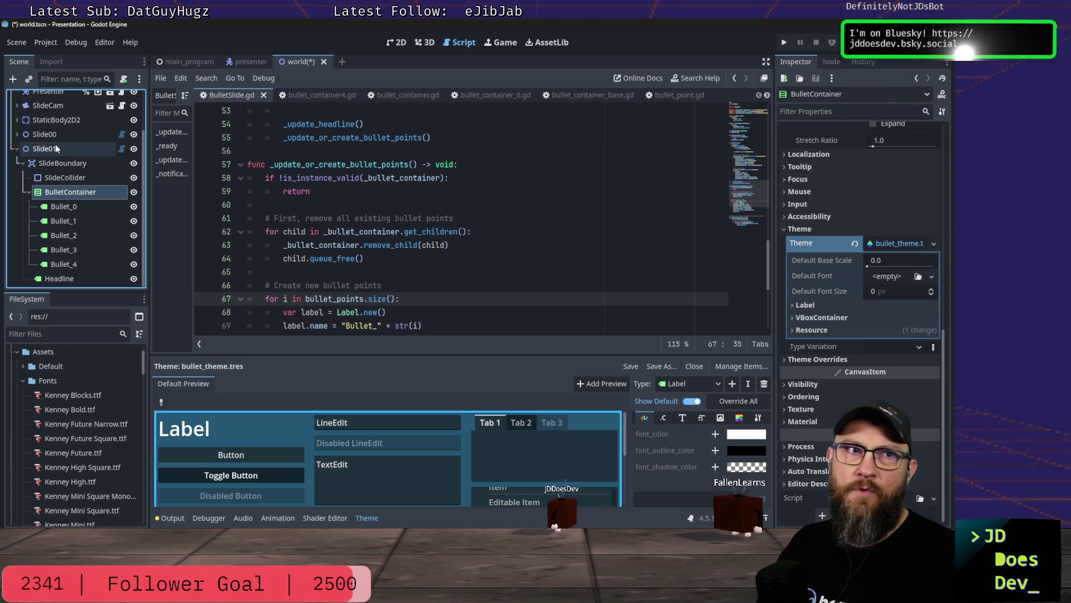
{"action": "left_click", "coordinate": [122, 149]}
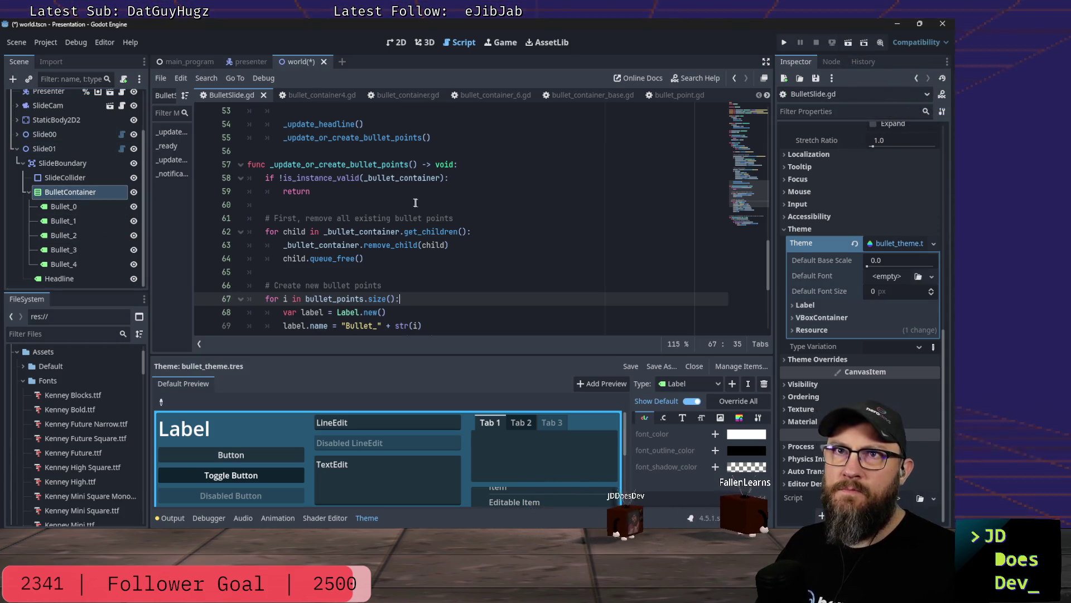
{"action": "scroll", "coordinate": [415, 202], "scroll_direction": "up", "scroll_amount": 8}
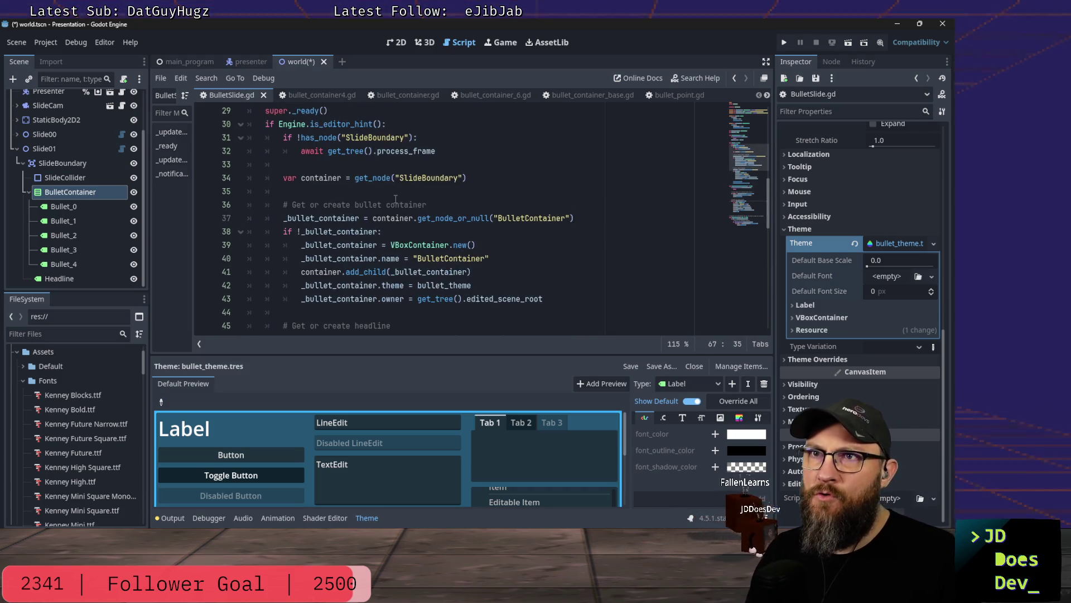
{"action": "scroll", "coordinate": [396, 200], "scroll_direction": "up", "scroll_amount": 1}
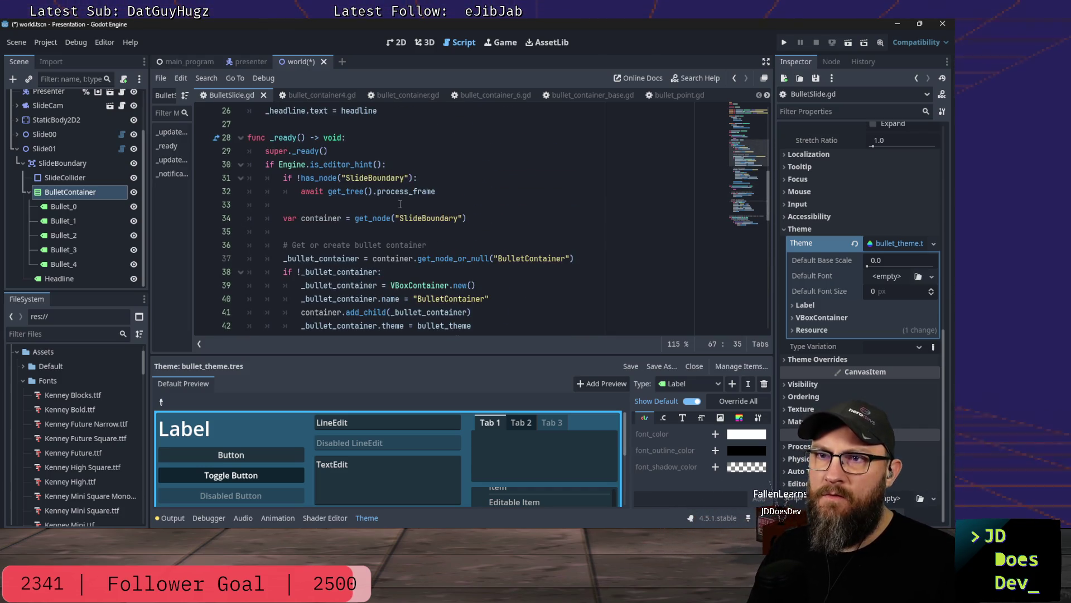
{"action": "scroll", "coordinate": [433, 251], "scroll_direction": "down", "scroll_amount": 1}
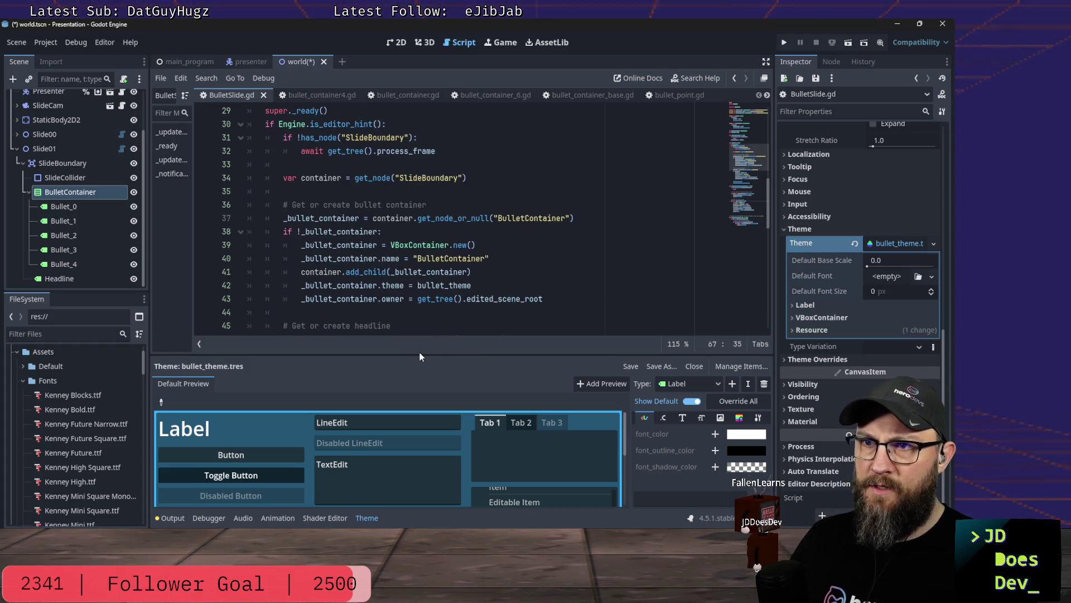
{"action": "mouse_move", "coordinate": [425, 356]}
{"action": "left_mouse_down"}
{"action": "mouse_move", "coordinate": [431, 221]}
{"action": "mouse_move", "coordinate": [432, 255]}
{"action": "left_mouse_up"}
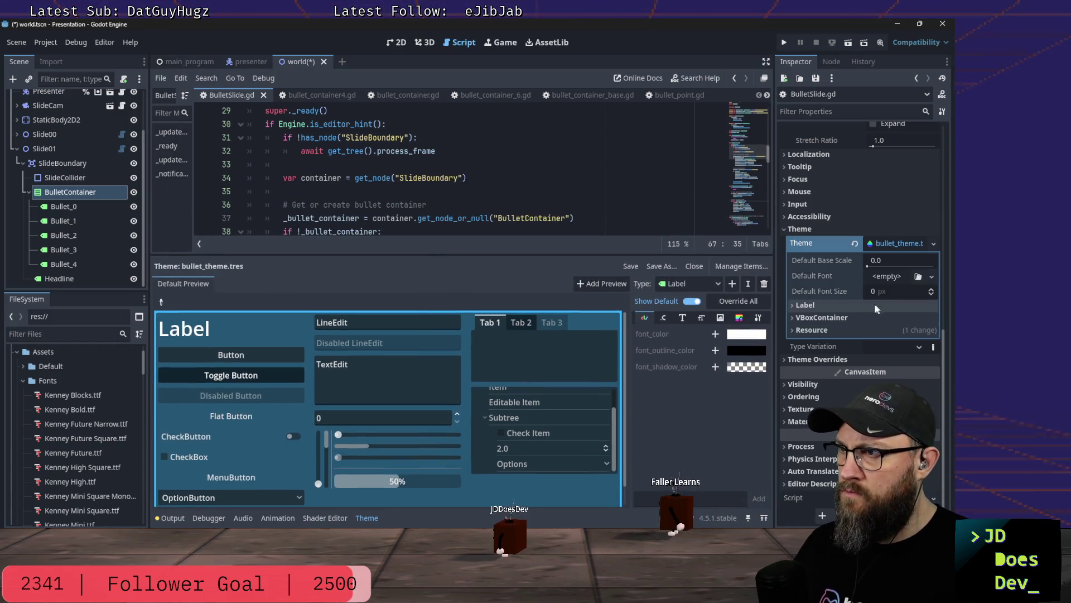
- Raise the Label line_spacing constant in bullet_theme from 8 to 17 and save the scene
{"action": "left_click", "coordinate": [664, 317]}
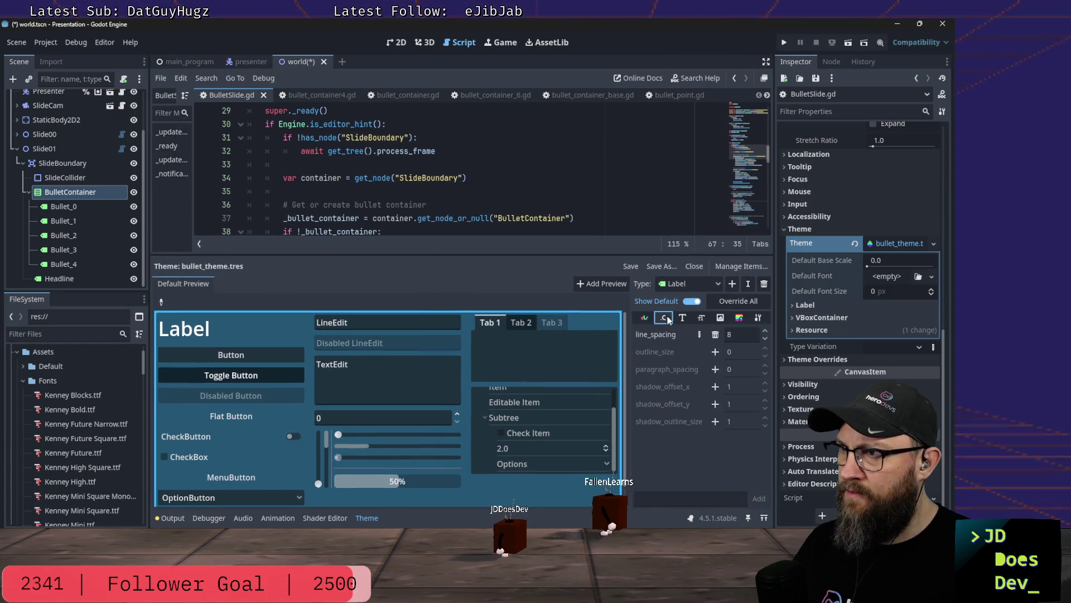
{"action": "left_click", "coordinate": [766, 331]}
{"action": "left_click", "coordinate": [766, 332]}
{"action": "left_click", "coordinate": [766, 331]}
{"action": "left_click", "coordinate": [766, 332]}
{"action": "type", "text": "14"}
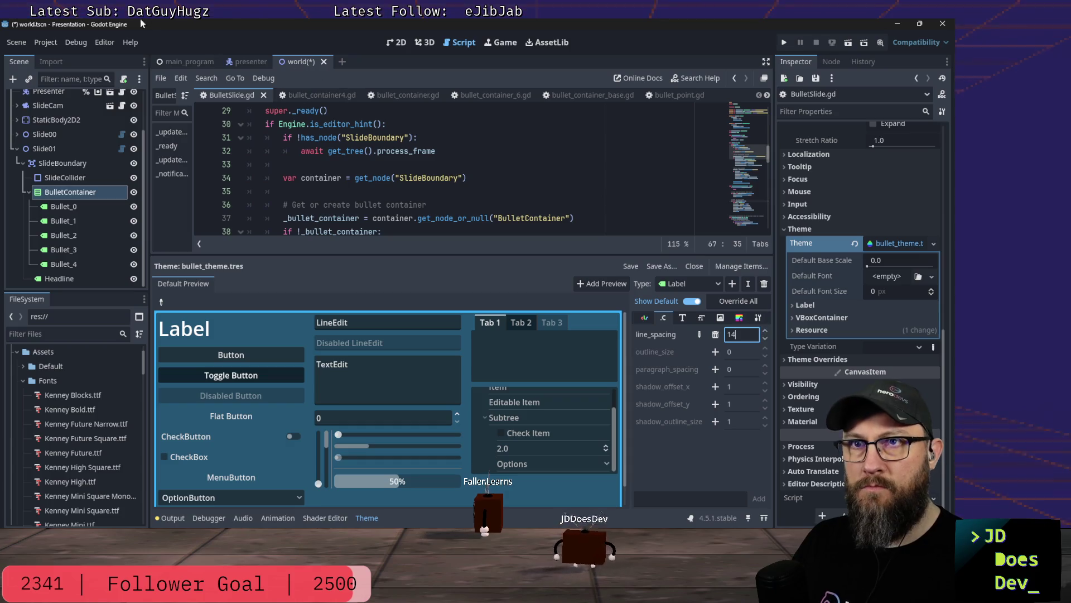
{"action": "left_click", "coordinate": [396, 43]}
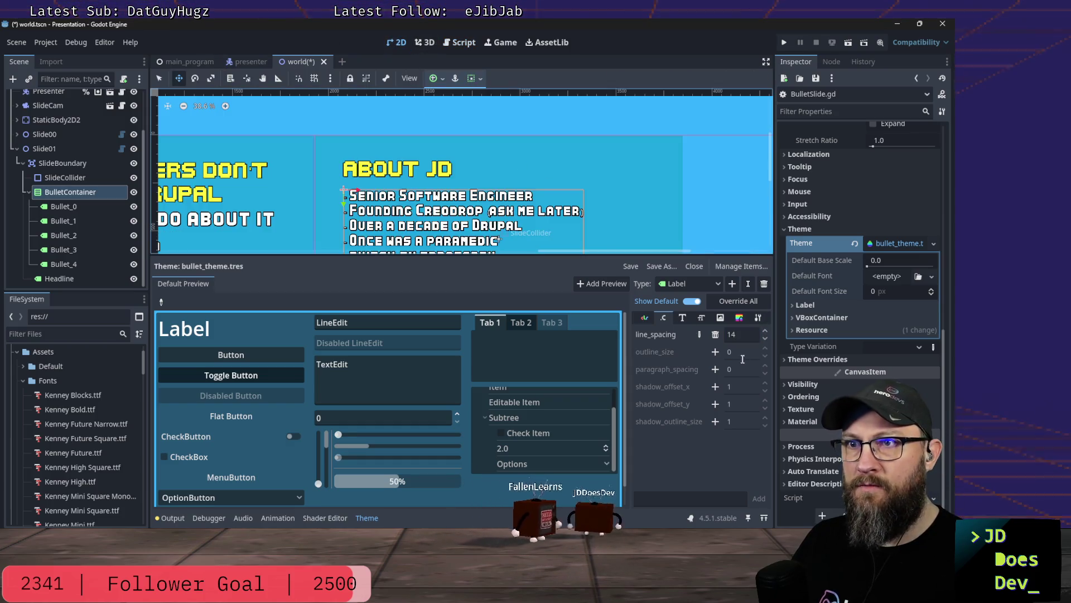
{"action": "left_click", "coordinate": [766, 331]}
{"action": "left_click", "coordinate": [766, 332]}
{"action": "left_click", "coordinate": [766, 331]}
{"action": "key", "text": "ctrl+s"}
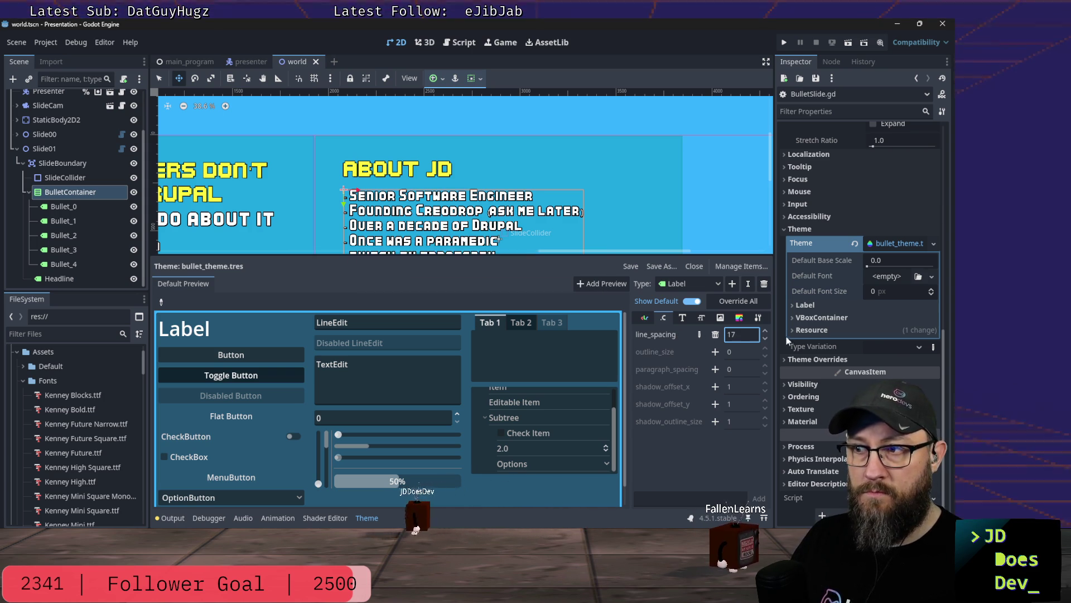
- Look over the outline_size constant and the theme's StyleBox entries
{"action": "left_click", "coordinate": [744, 352]}
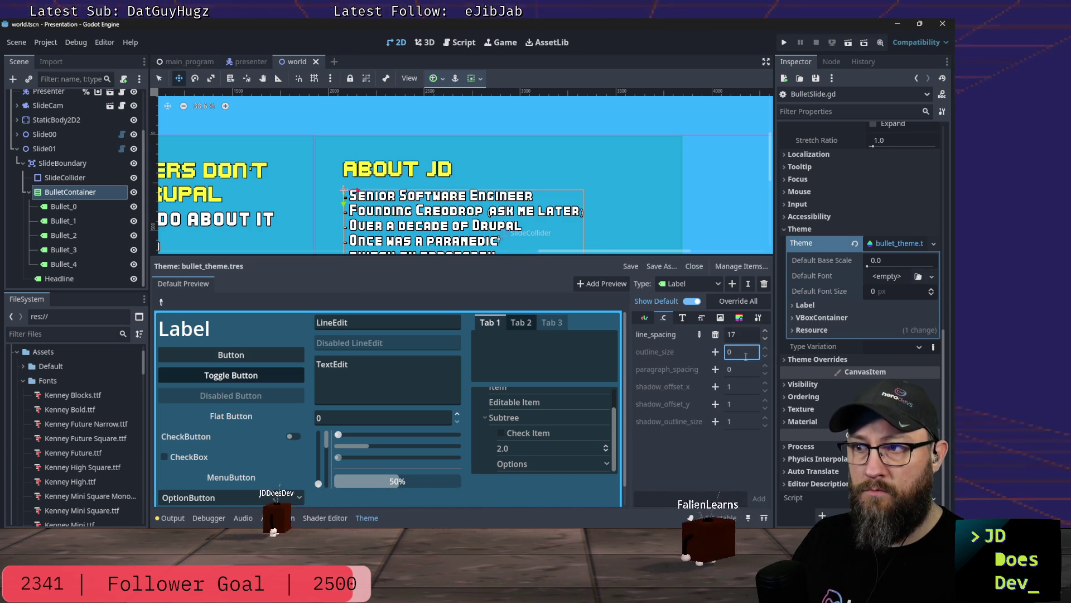
{"action": "key", "text": "shift+Tab"}
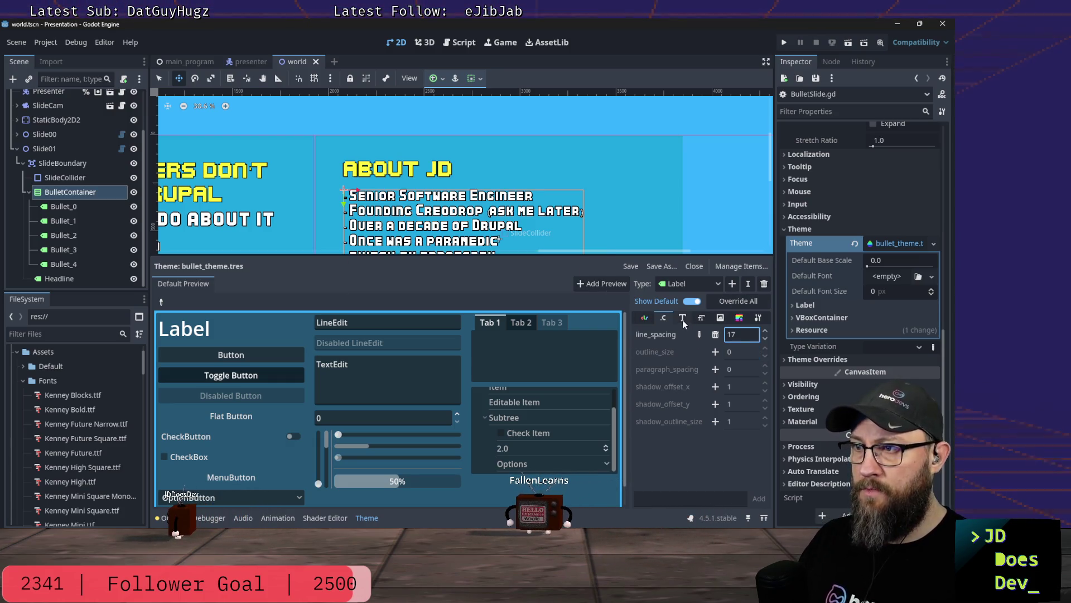
{"action": "left_click", "coordinate": [739, 318]}
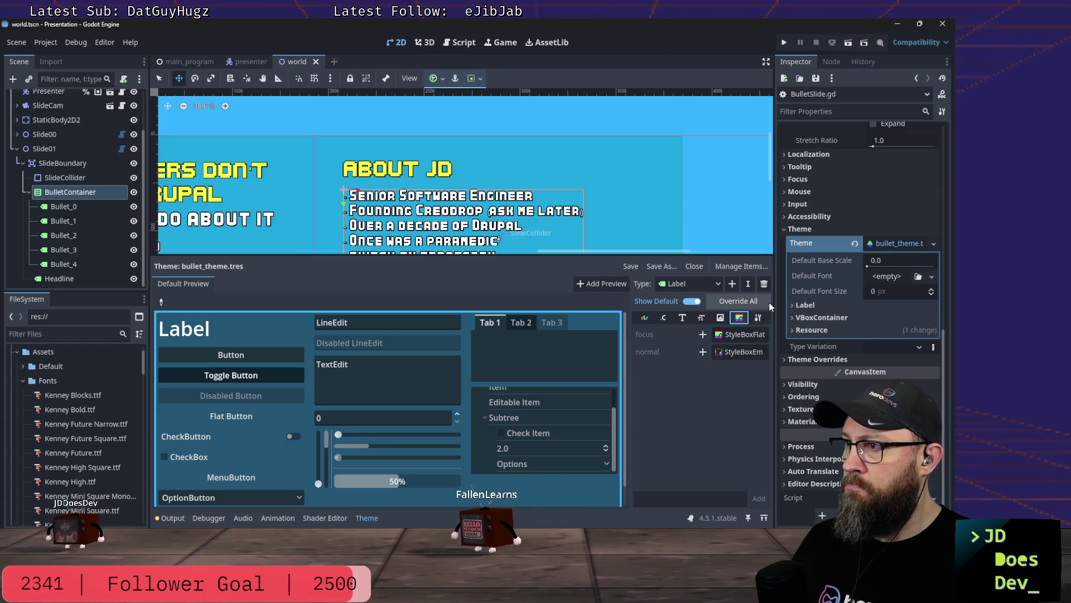
{"action": "scroll", "coordinate": [826, 238], "scroll_direction": "up", "scroll_amount": 5}
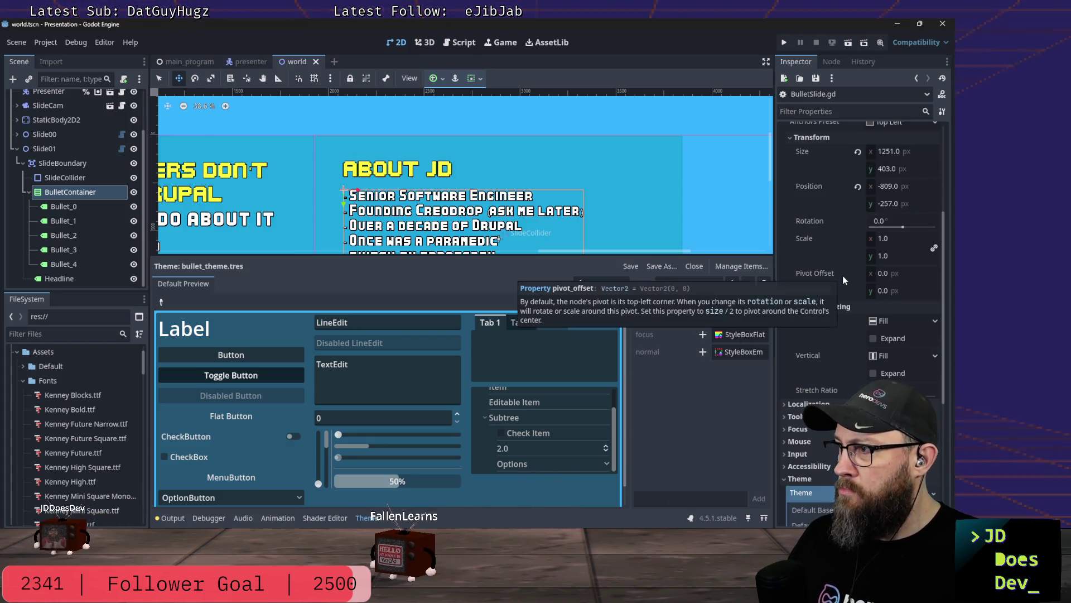
{"action": "scroll", "coordinate": [844, 282], "scroll_direction": "up", "scroll_amount": 4}
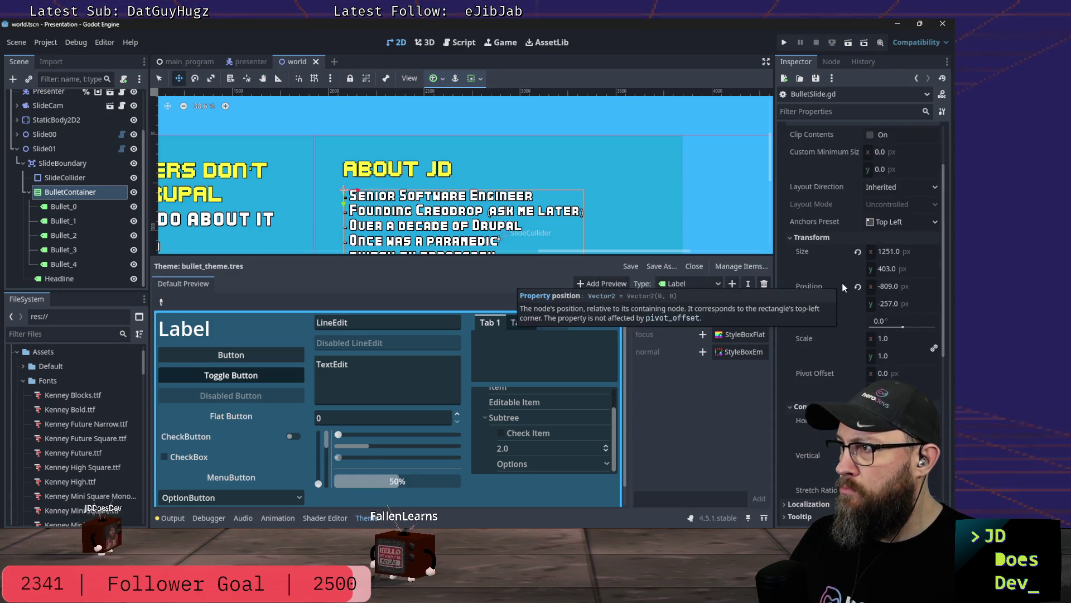
{"action": "scroll", "coordinate": [793, 274], "scroll_direction": "up", "scroll_amount": 2}
{"action": "scroll", "coordinate": [793, 273], "scroll_direction": "up", "scroll_amount": 1}
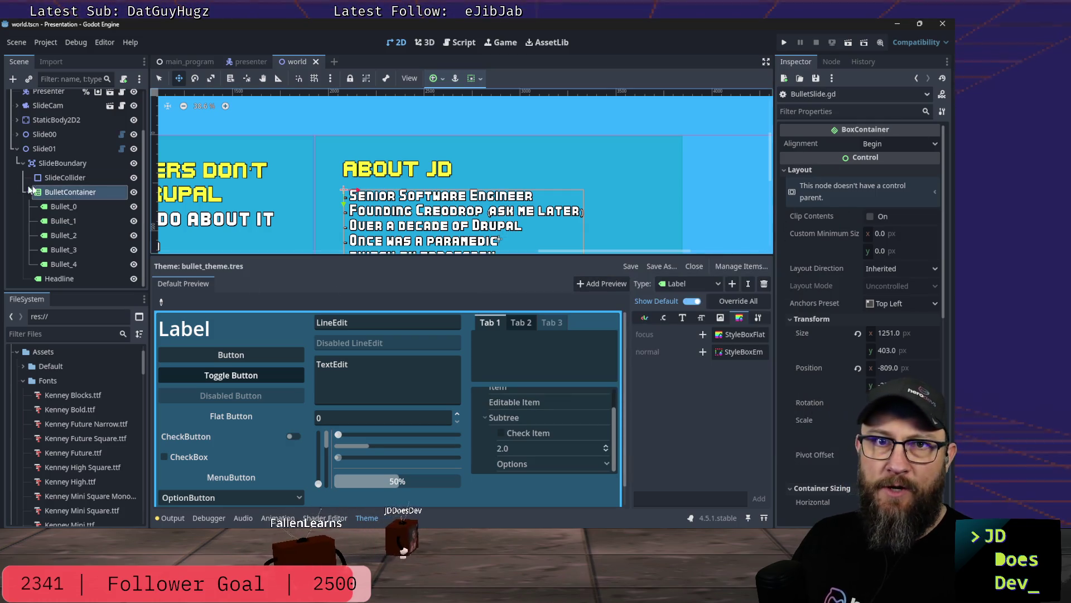
{"action": "left_click", "coordinate": [65, 207]}
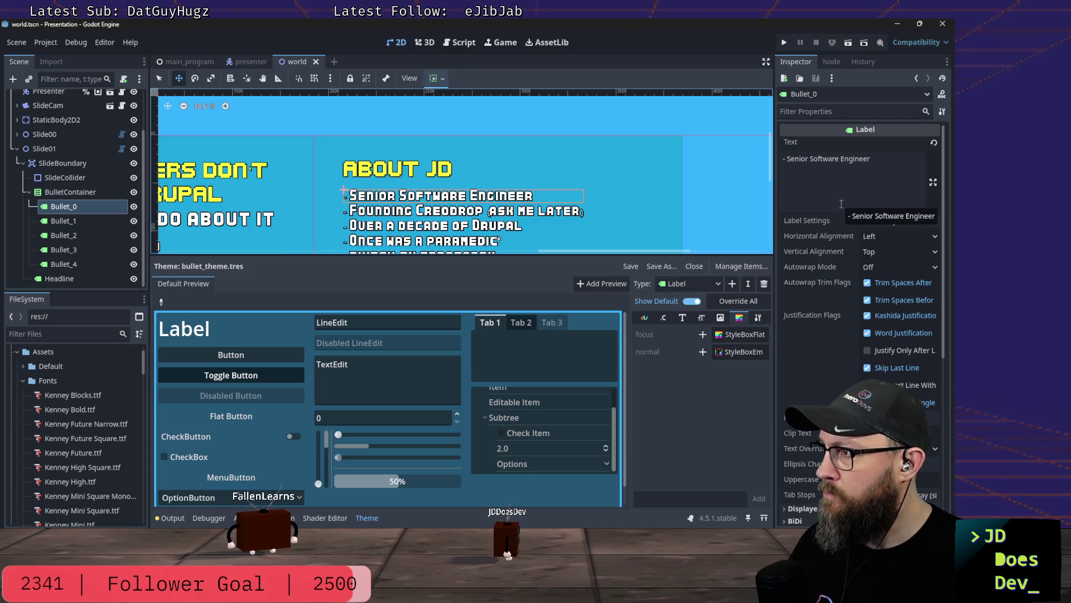
{"action": "scroll", "coordinate": [808, 279], "scroll_direction": "down", "scroll_amount": 8}
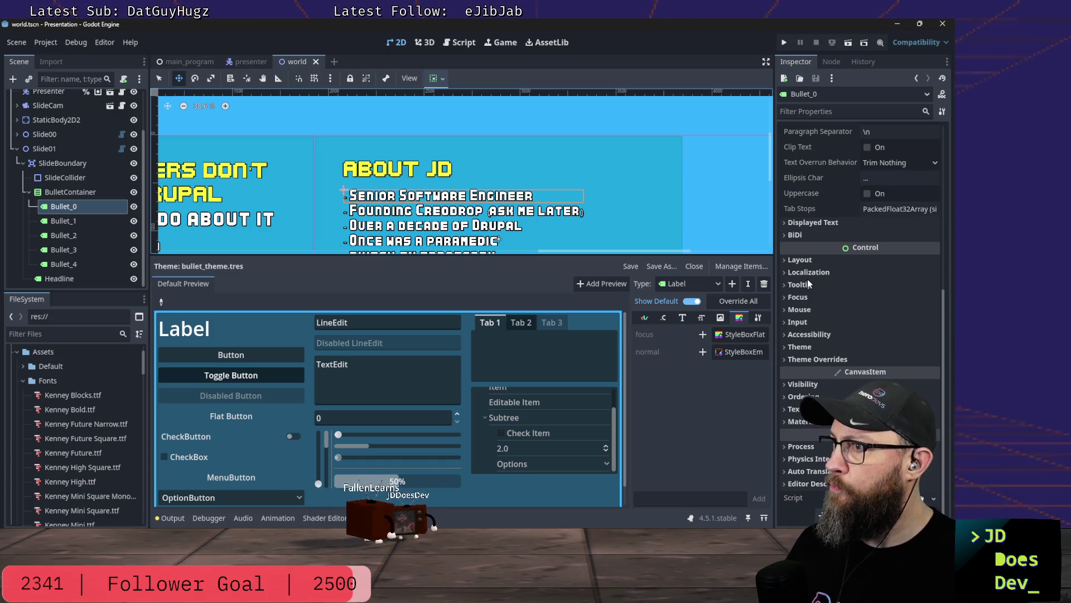
{"action": "scroll", "coordinate": [808, 279], "scroll_direction": "up", "scroll_amount": 5}
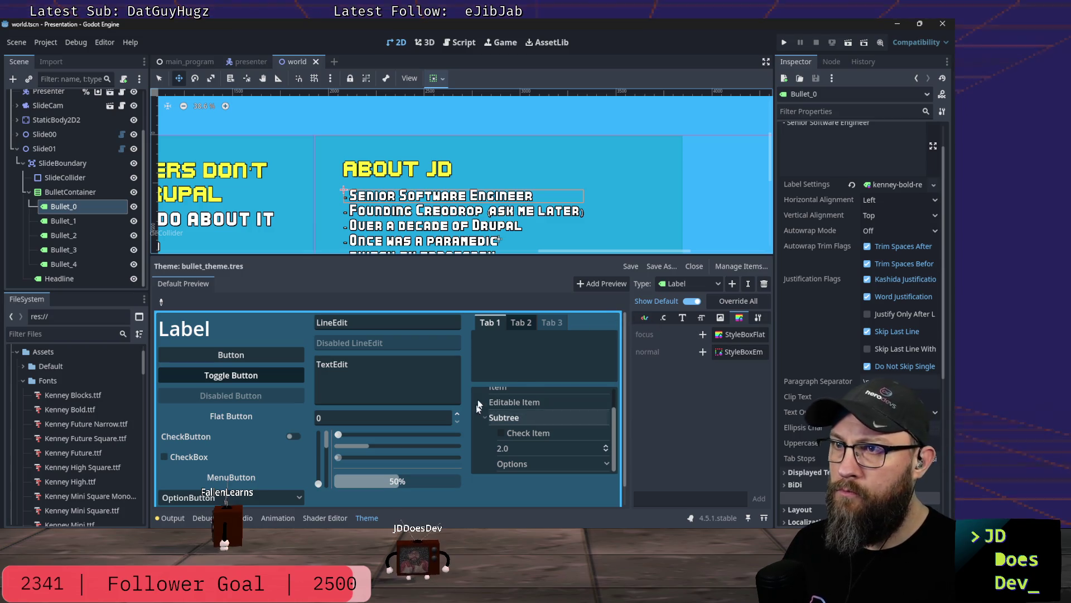
{"action": "left_click_drag", "start_coordinate": [388, 201], "coordinate": [386, 208]}
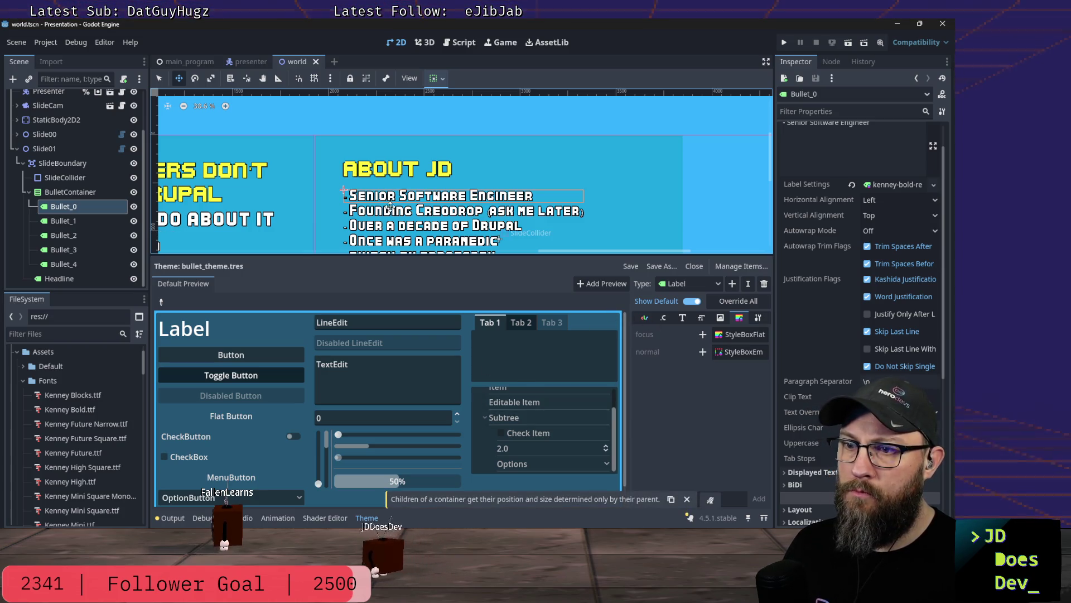
{"action": "key", "text": "1"}
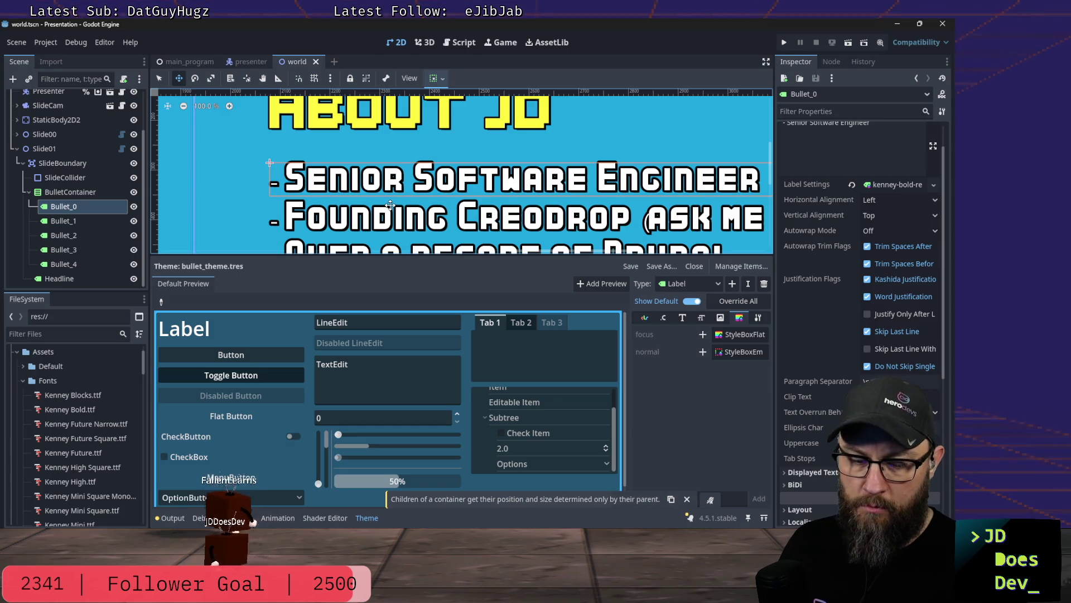
{"action": "key", "text": "q"}
{"action": "left_click", "coordinate": [343, 214]}
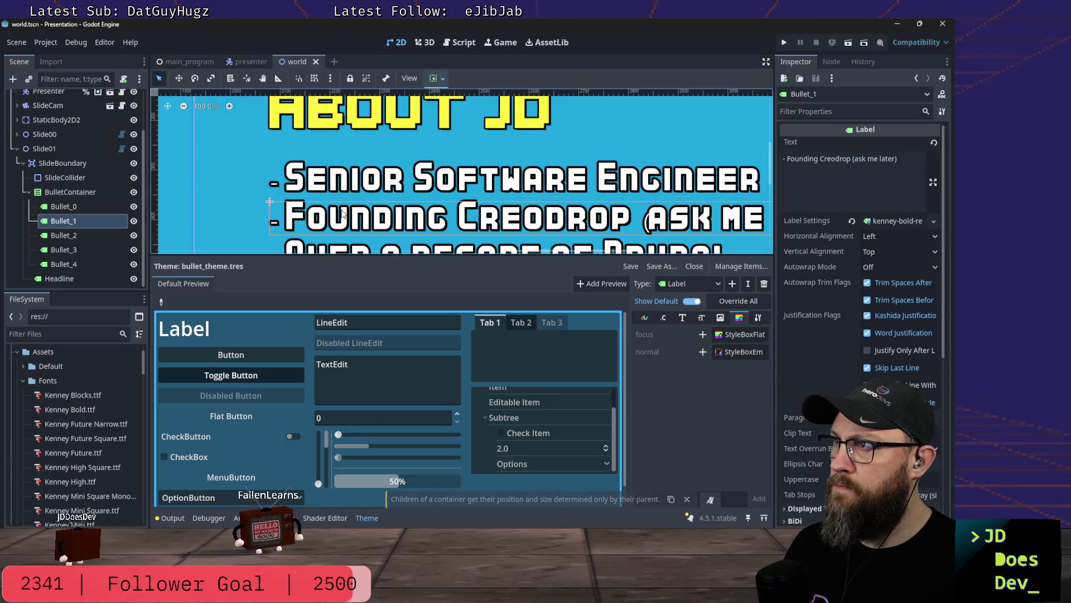
{"action": "left_click", "coordinate": [347, 193]}
{"action": "left_click", "coordinate": [343, 218]}
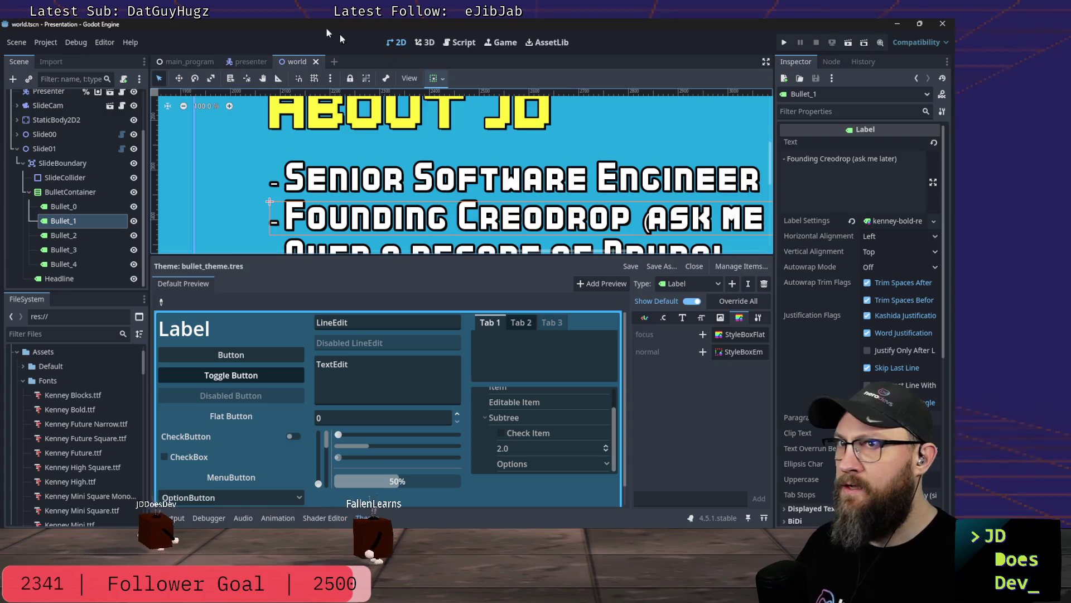
- Expand BulletContainer's bullet_theme in the Inspector to show the Label constants
{"action": "left_click", "coordinate": [97, 191]}
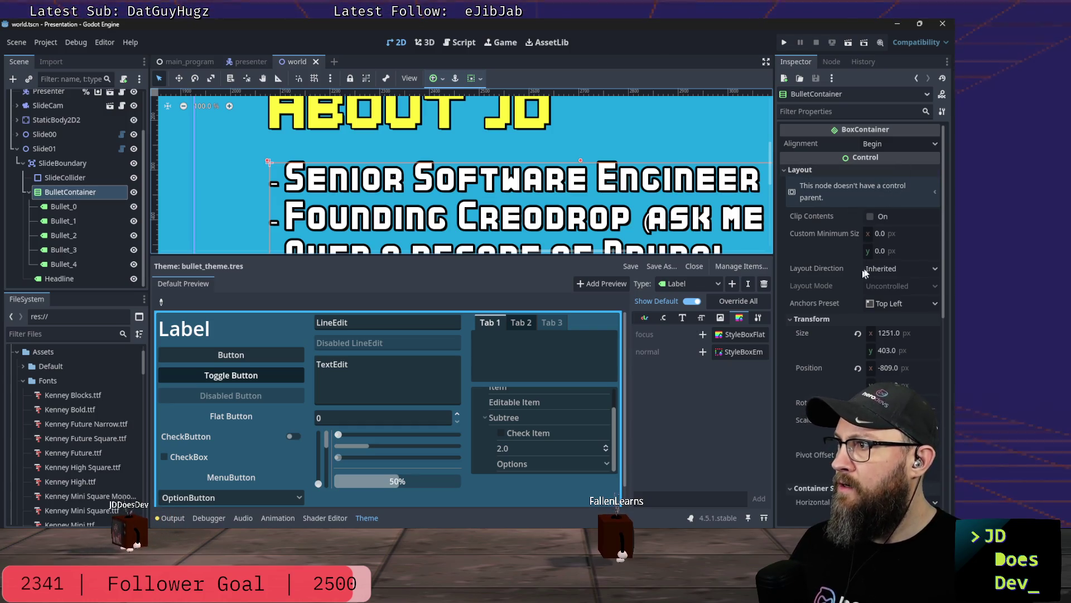
{"action": "scroll", "coordinate": [818, 359], "scroll_direction": "down", "scroll_amount": 4}
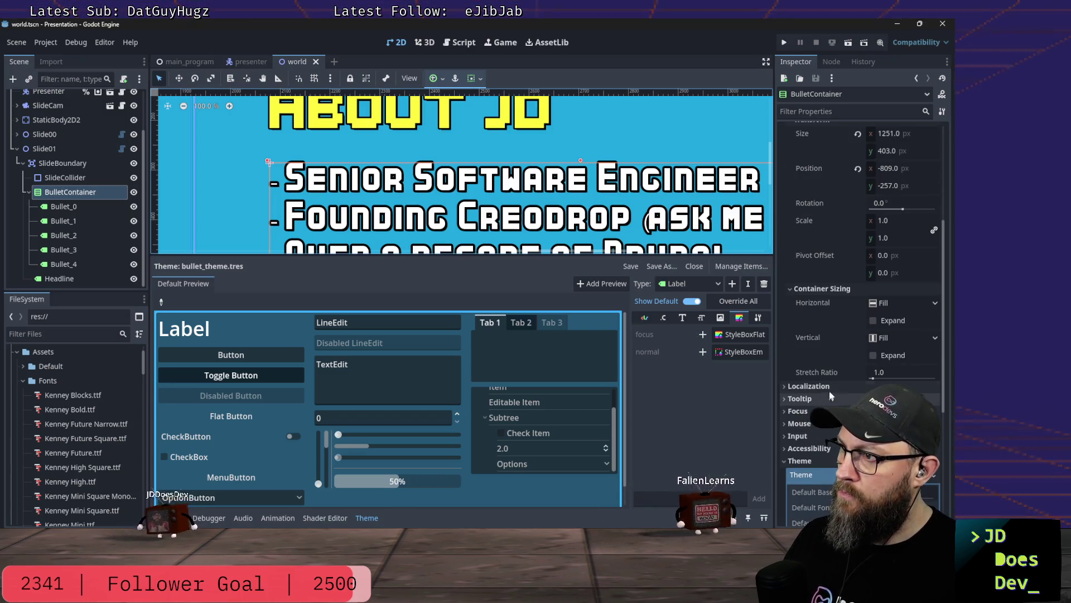
{"action": "scroll", "coordinate": [809, 372], "scroll_direction": "down", "scroll_amount": 2}
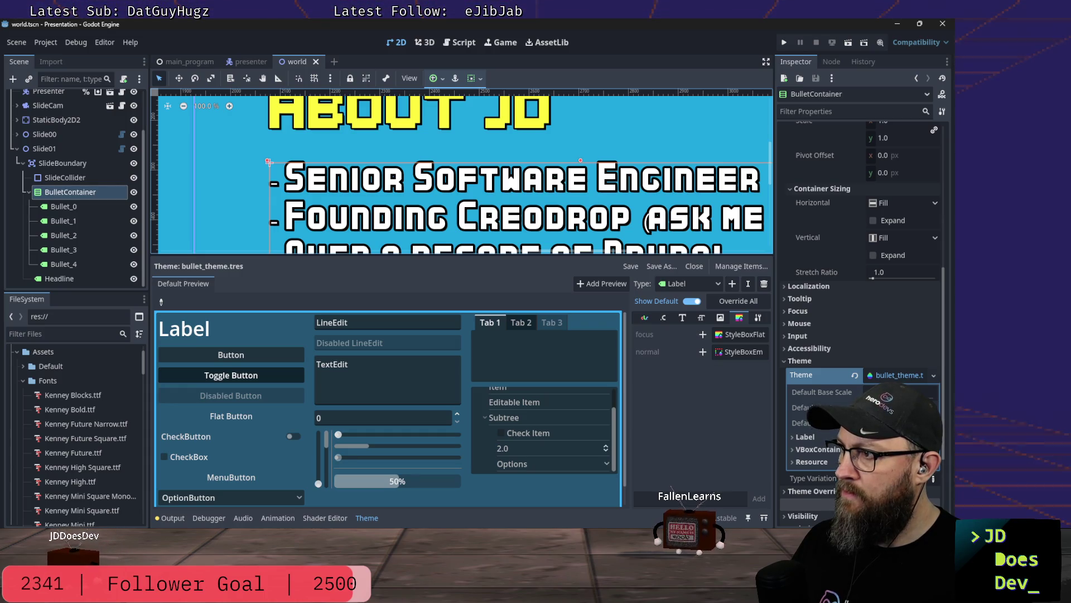
{"action": "left_click", "coordinate": [899, 392]}
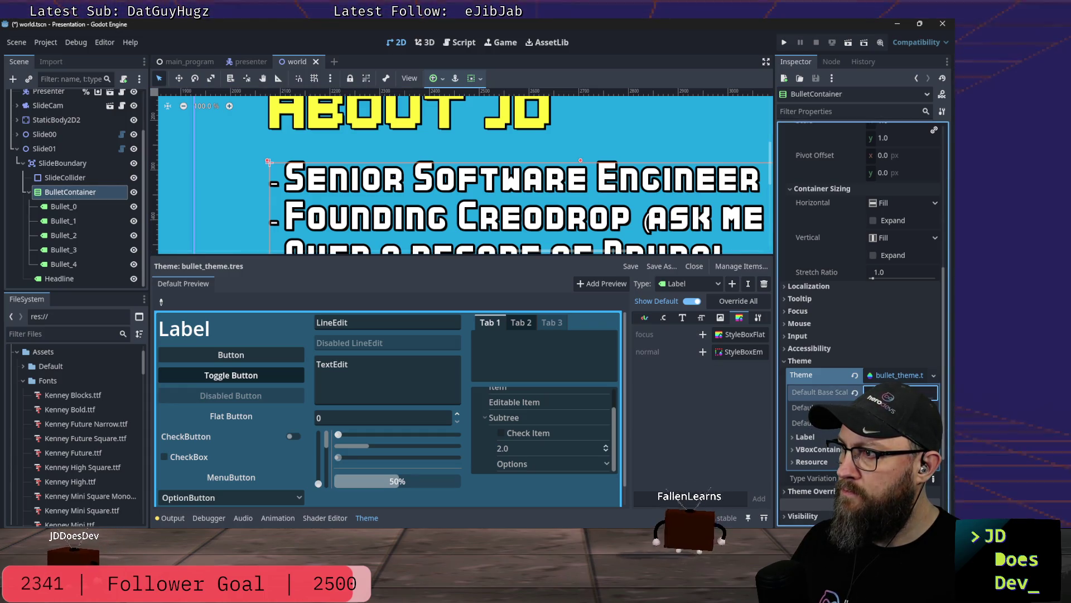
{"action": "left_click", "coordinate": [805, 437]}
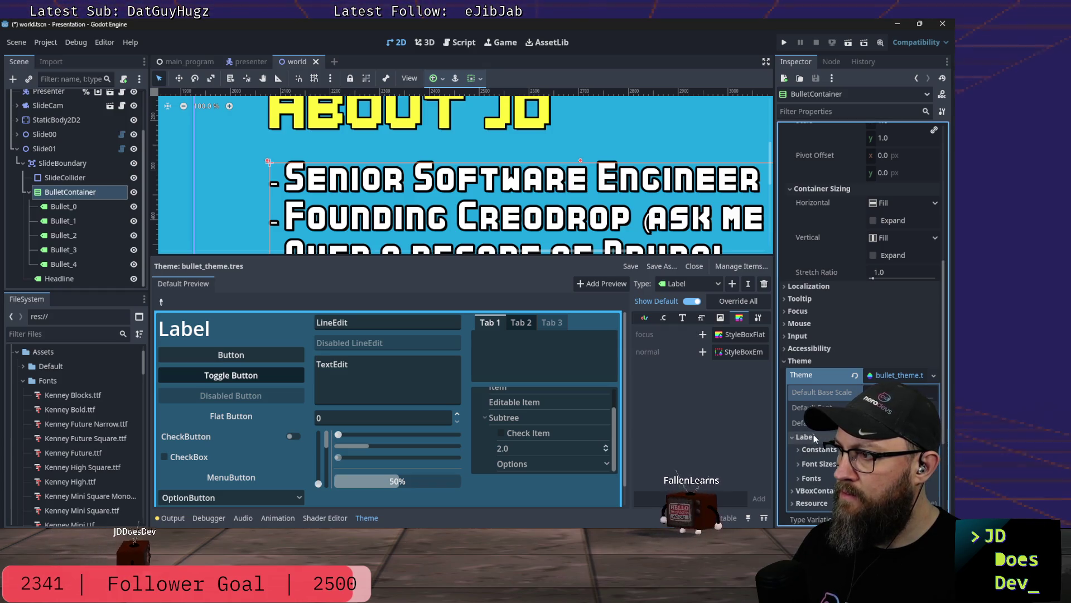
{"action": "left_click", "coordinate": [810, 450]}
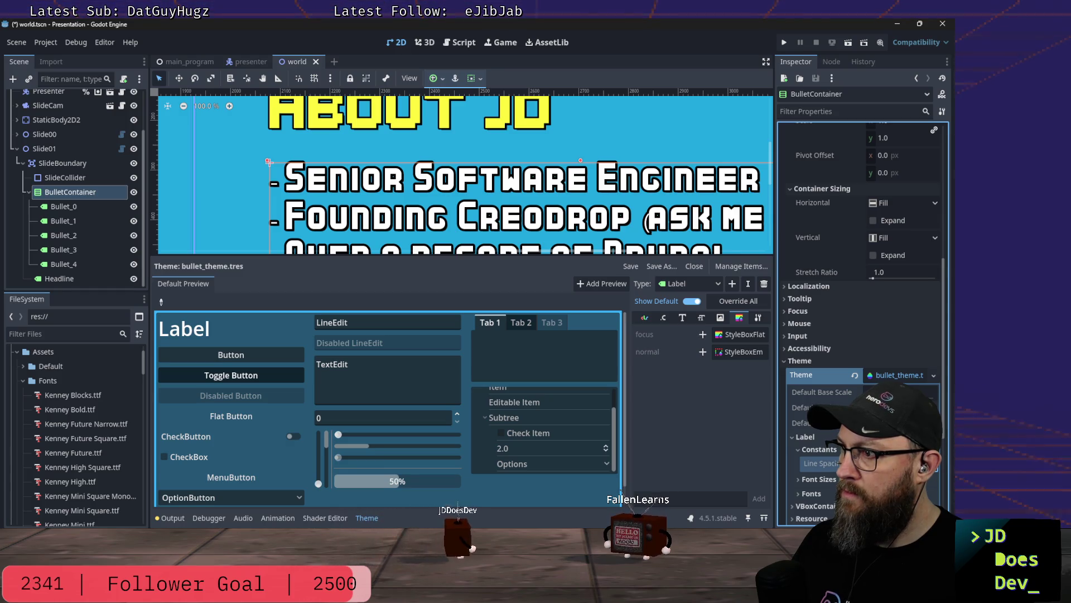
- Increase the VBoxContainer Separation constant to spread the bullet lines further apart
{"action": "scroll", "coordinate": [825, 496], "scroll_direction": "down", "scroll_amount": 4}
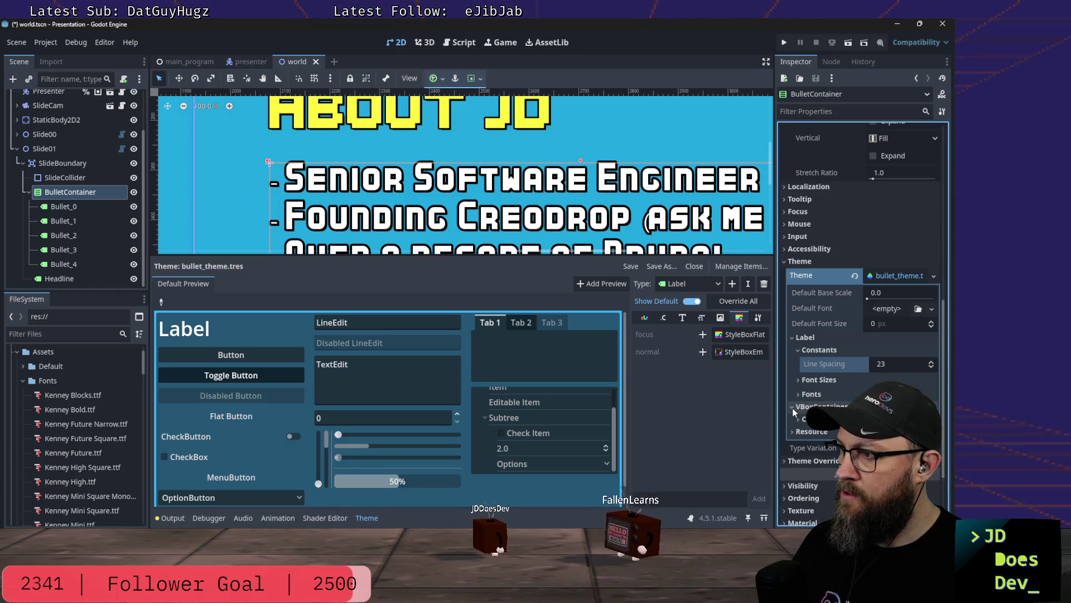
{"action": "left_click", "coordinate": [796, 418]}
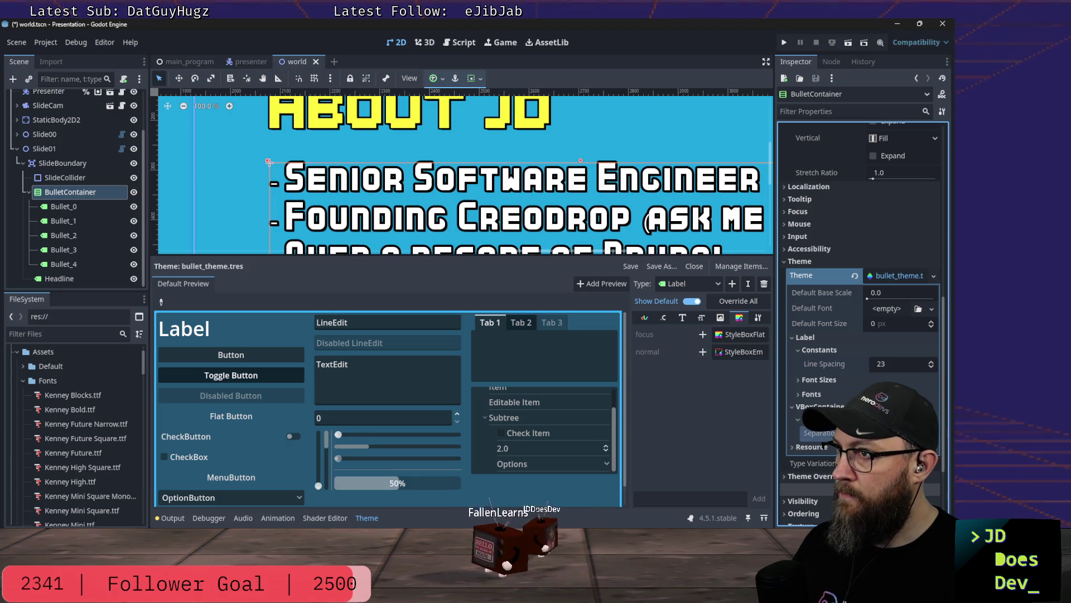
{"action": "key", "text": "Return"}
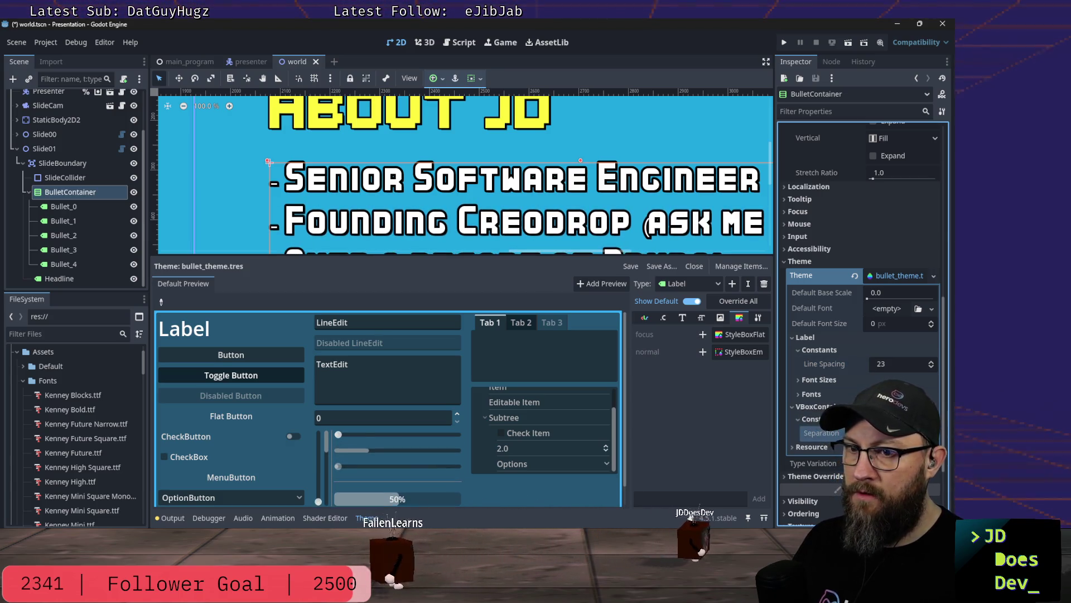
{"action": "key", "text": "Up"}
{"action": "key", "text": "Up"}
{"action": "key", "text": "Up"}
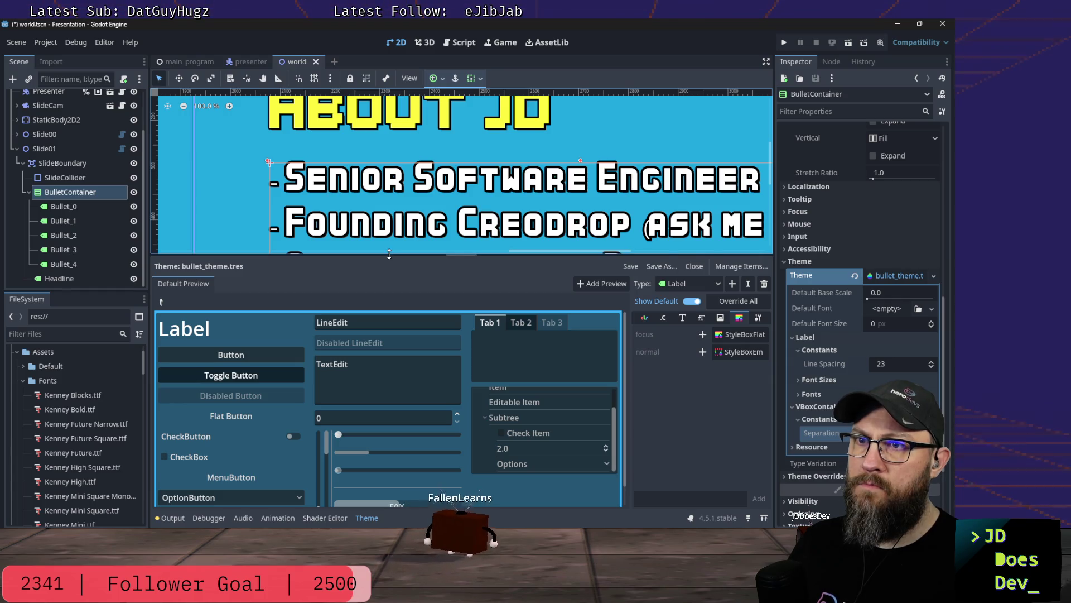
- Enlarge the 2D viewport and zoom so the whole About JD slide with five bullets fits
{"action": "left_click_drag", "start_coordinate": [389, 253], "coordinate": [389, 355]}
{"action": "scroll", "coordinate": [425, 222], "scroll_direction": "down", "scroll_amount": 5}
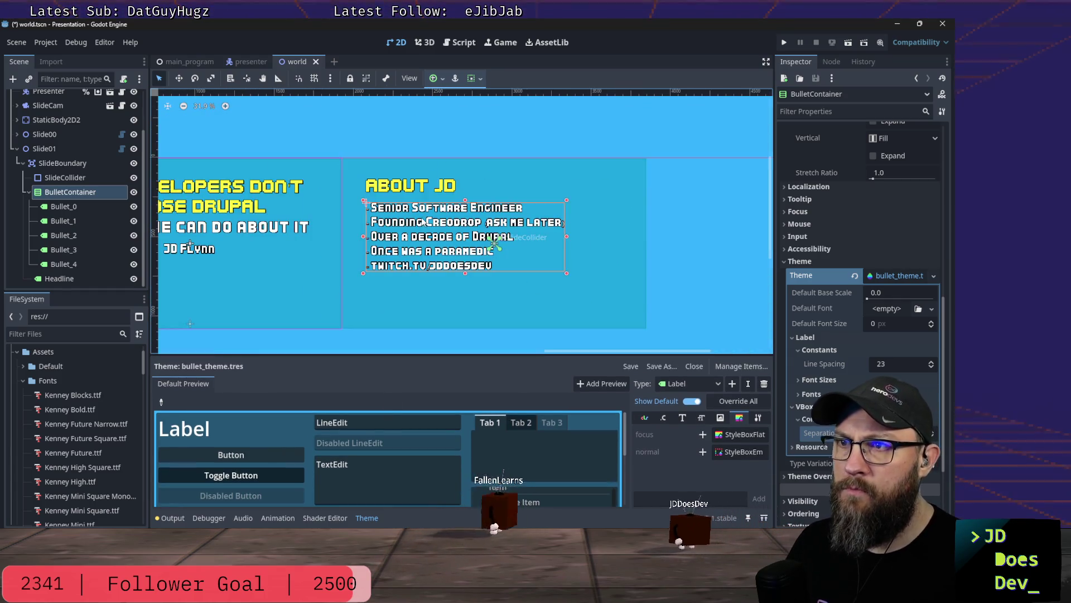
{"action": "scroll", "coordinate": [424, 222], "scroll_direction": "up", "scroll_amount": 3}
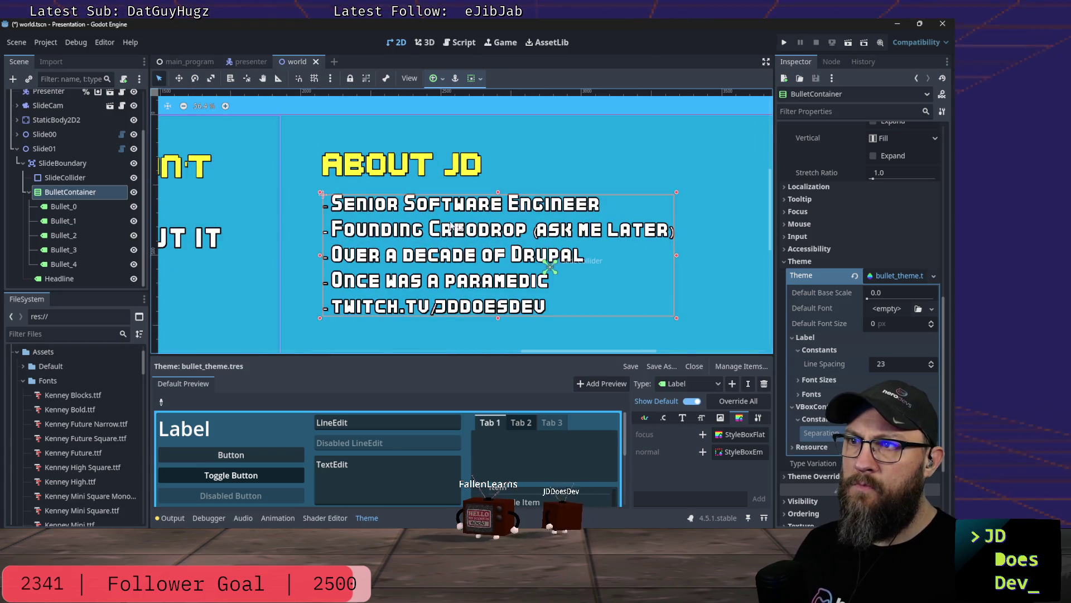
{"action": "scroll", "coordinate": [863, 262], "scroll_direction": "up", "scroll_amount": 6}
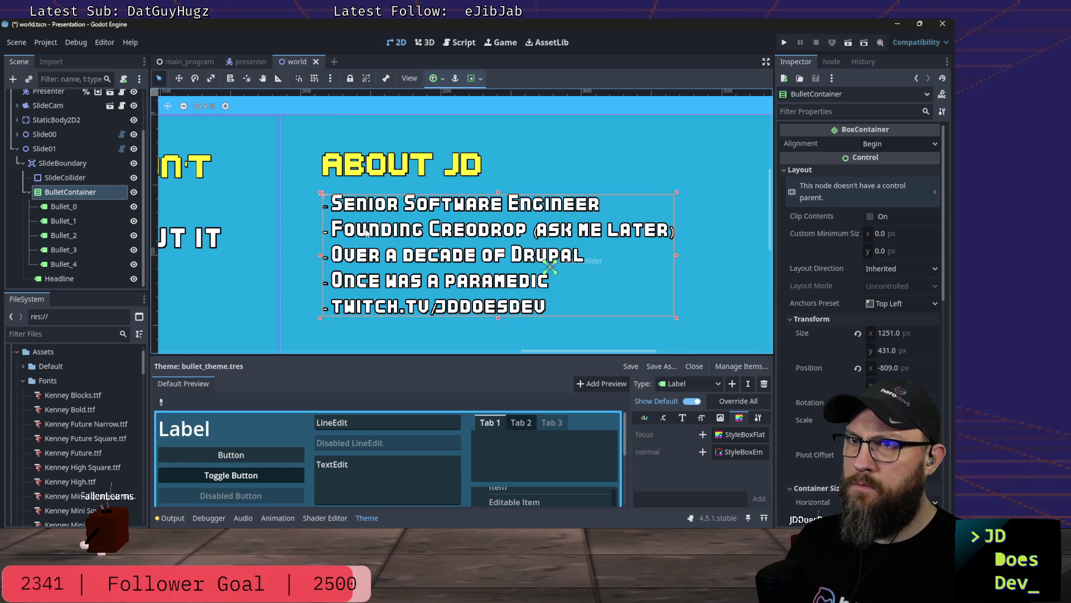
{"action": "left_click", "coordinate": [58, 207]}
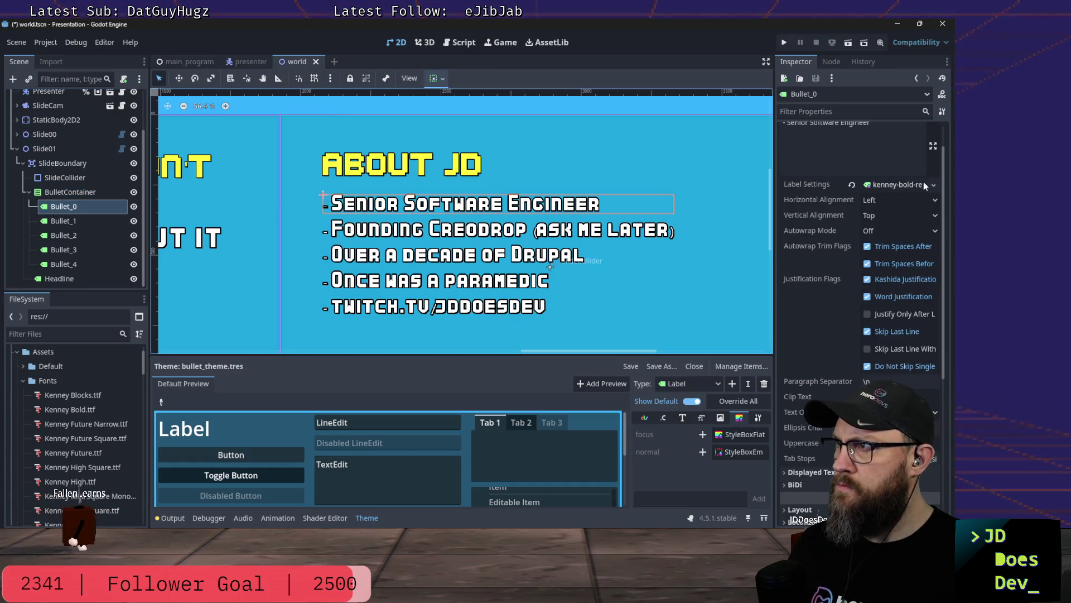
{"action": "left_click", "coordinate": [798, 185]}
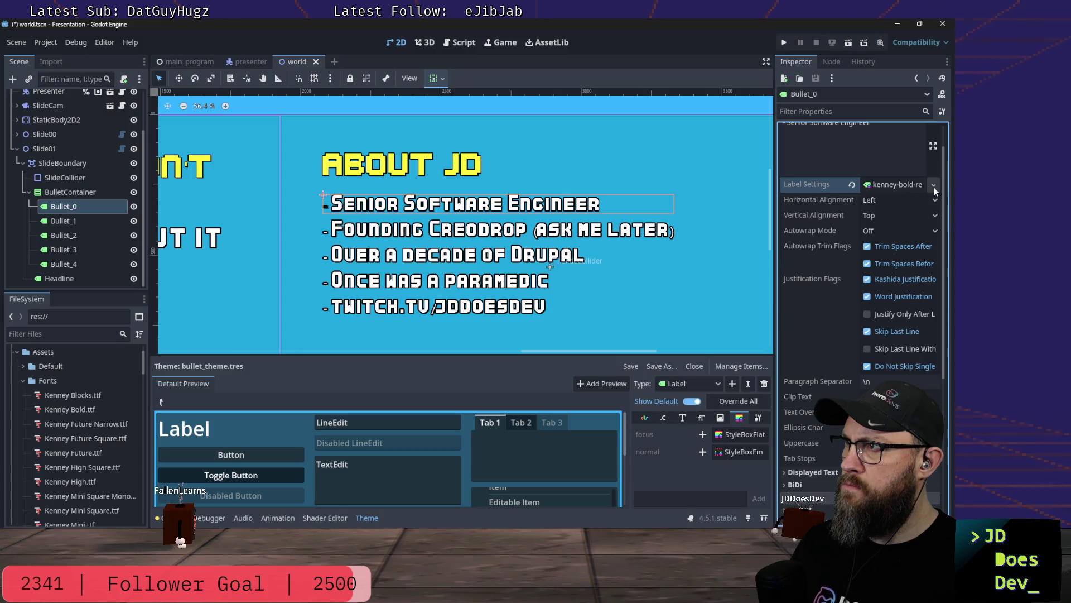
{"action": "mouse_move", "coordinate": [600, 355]}
{"action": "left_mouse_down"}
{"action": "mouse_move", "coordinate": [514, 357]}
{"action": "mouse_move", "coordinate": [593, 350]}
{"action": "left_mouse_up"}
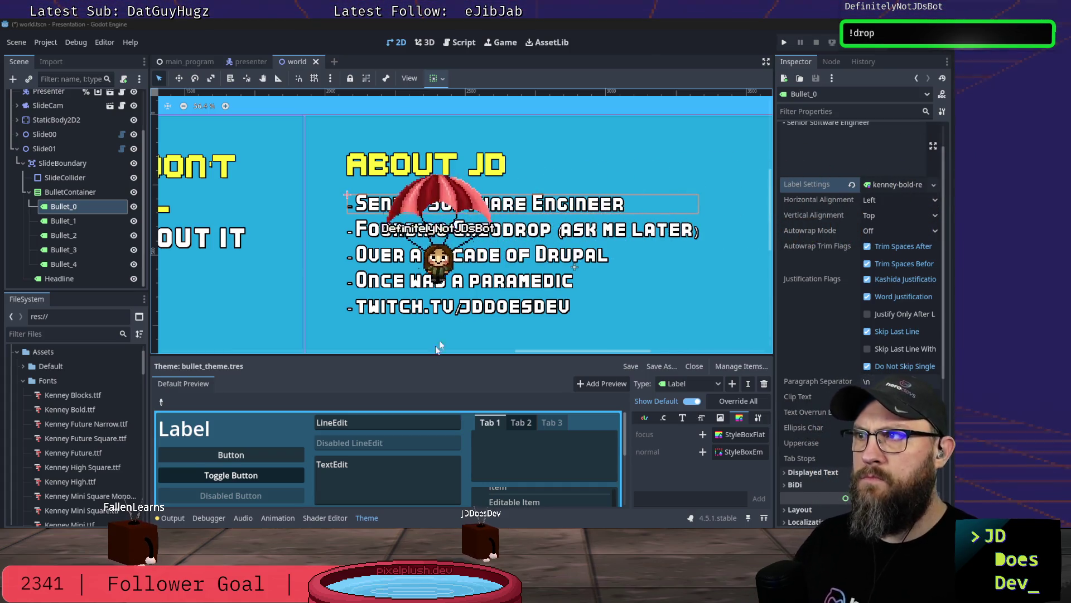
{"action": "scroll", "coordinate": [825, 347], "scroll_direction": "down", "scroll_amount": 3}
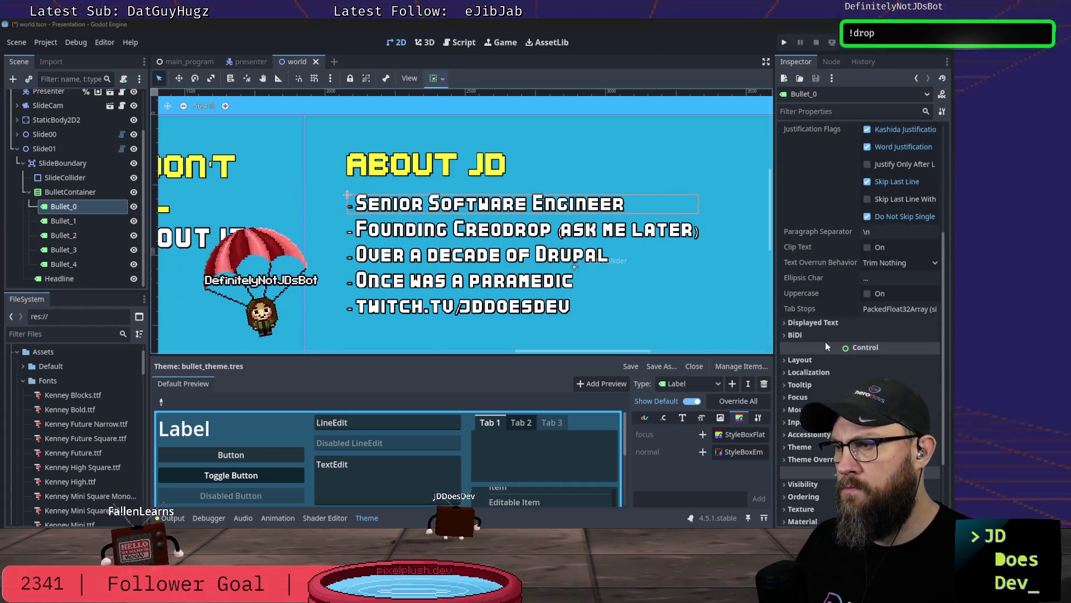
{"action": "scroll", "coordinate": [825, 340], "scroll_direction": "up", "scroll_amount": 4}
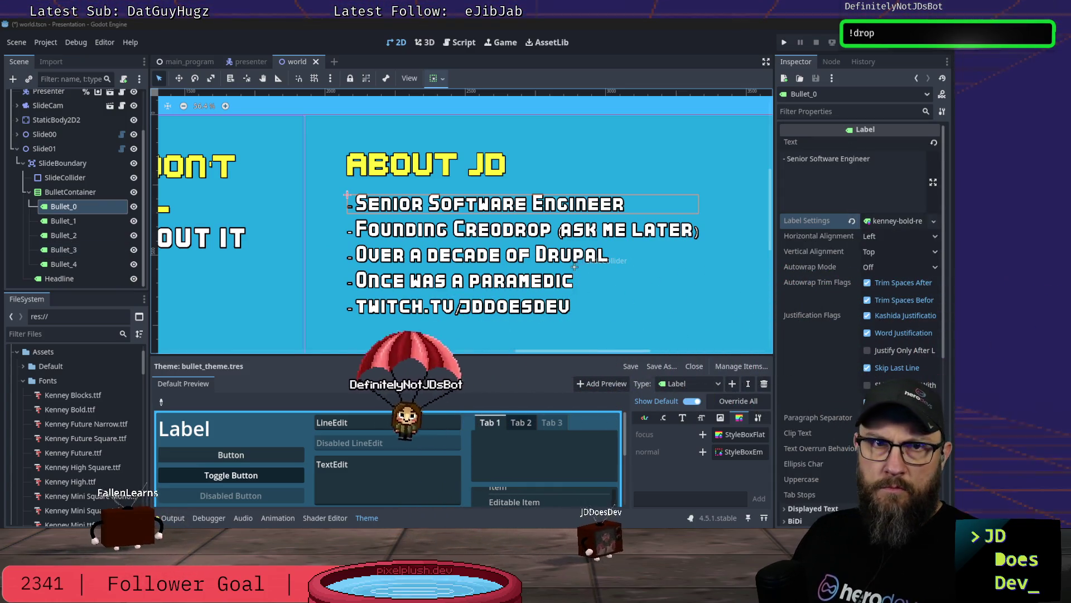
{"action": "left_click", "coordinate": [70, 192]}
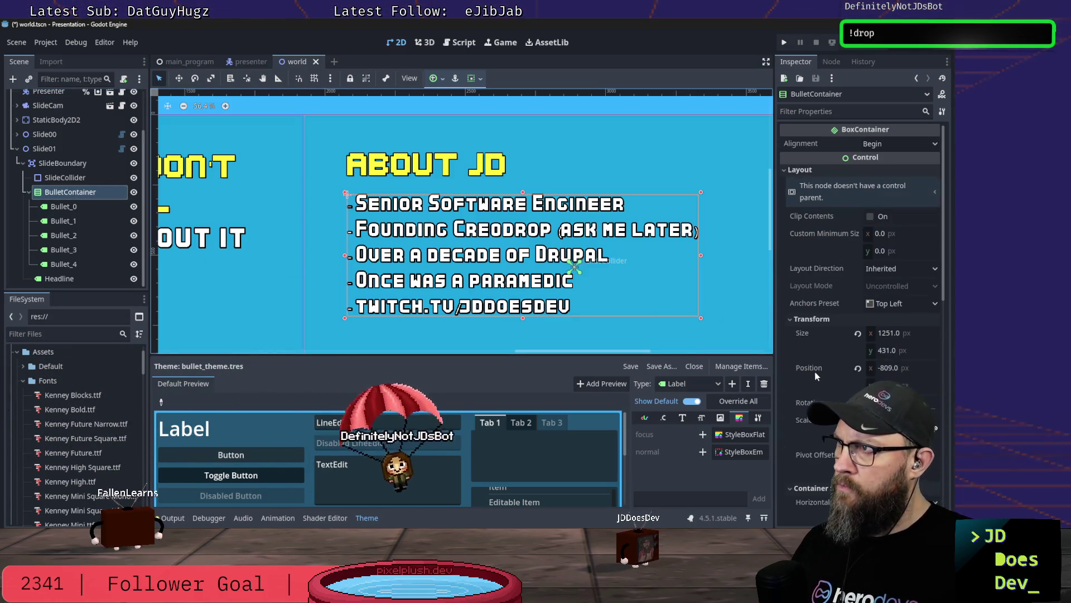
{"action": "scroll", "coordinate": [815, 374], "scroll_direction": "down", "scroll_amount": 10}
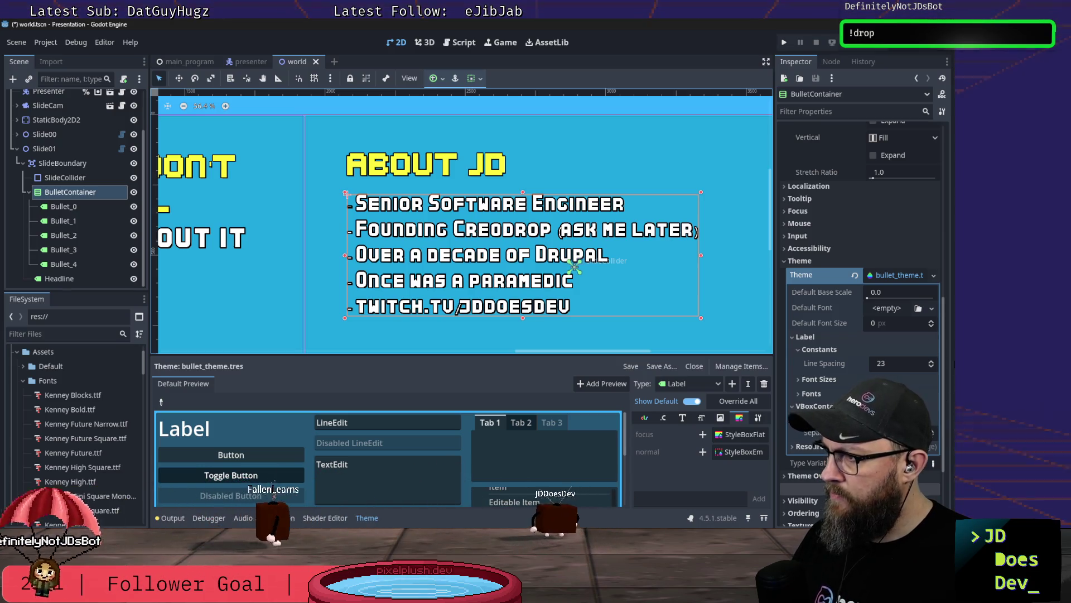
{"action": "left_click", "coordinate": [933, 275]}
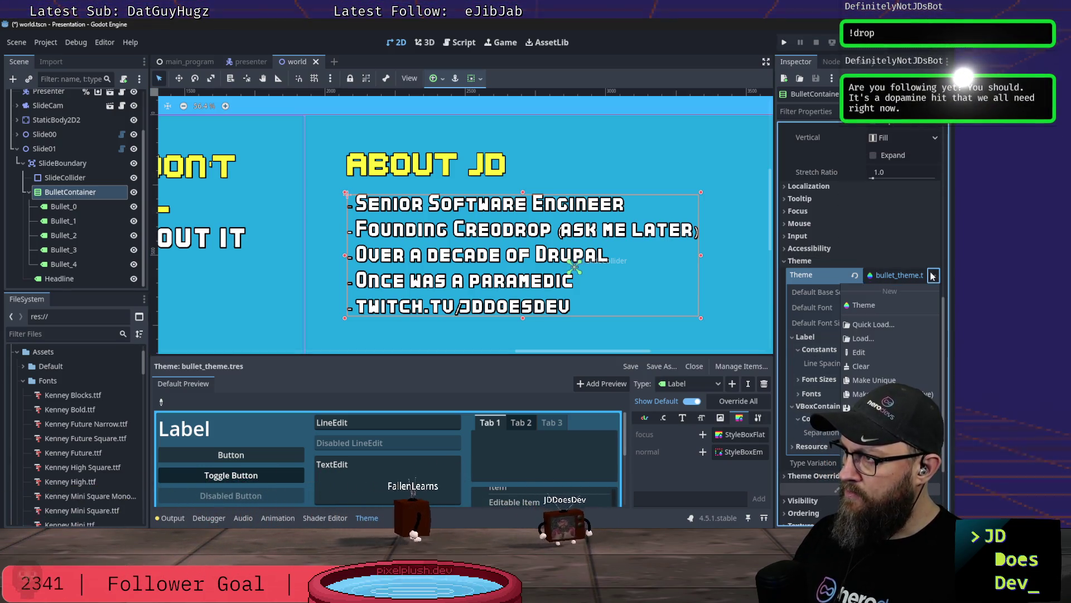
{"action": "key", "text": "Escape"}
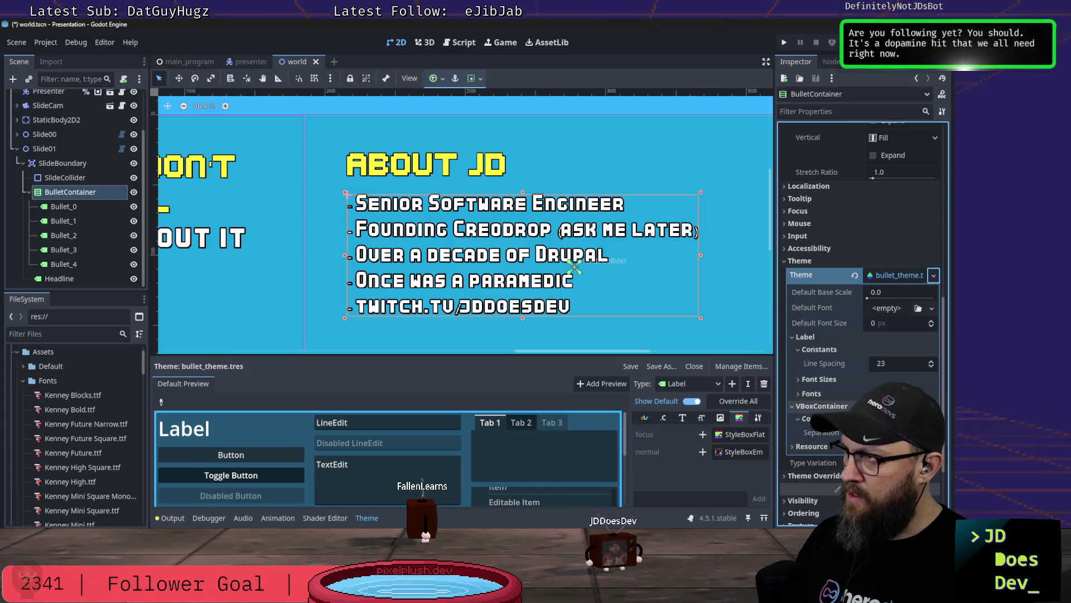
{"action": "scroll", "coordinate": [891, 236], "scroll_direction": "up", "scroll_amount": 3}
{"action": "scroll", "coordinate": [891, 234], "scroll_direction": "up", "scroll_amount": 5}
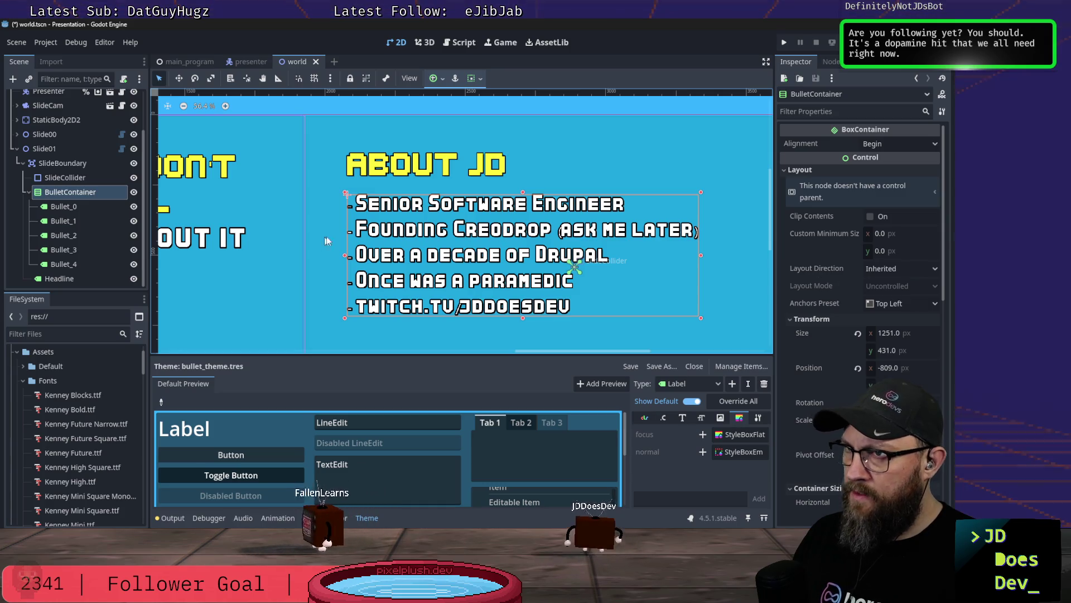
{"action": "left_click", "coordinate": [434, 202]}
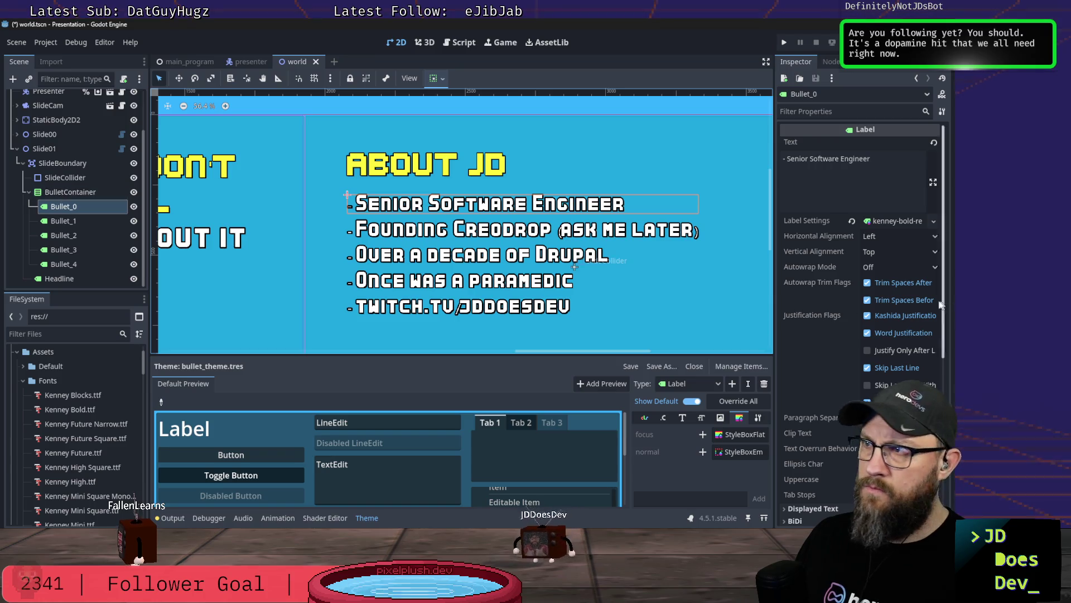
- Reveal Bullet_0's kenney-bold-regular.tres label settings in the FileSystem dock
{"action": "left_click", "coordinate": [889, 223]}
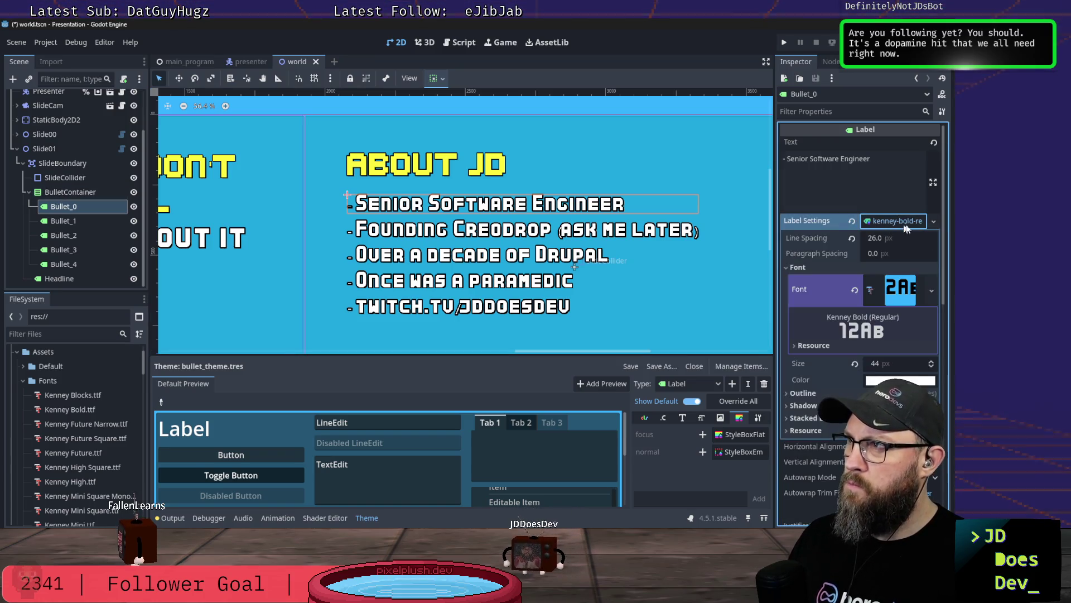
{"action": "left_click", "coordinate": [934, 222]}
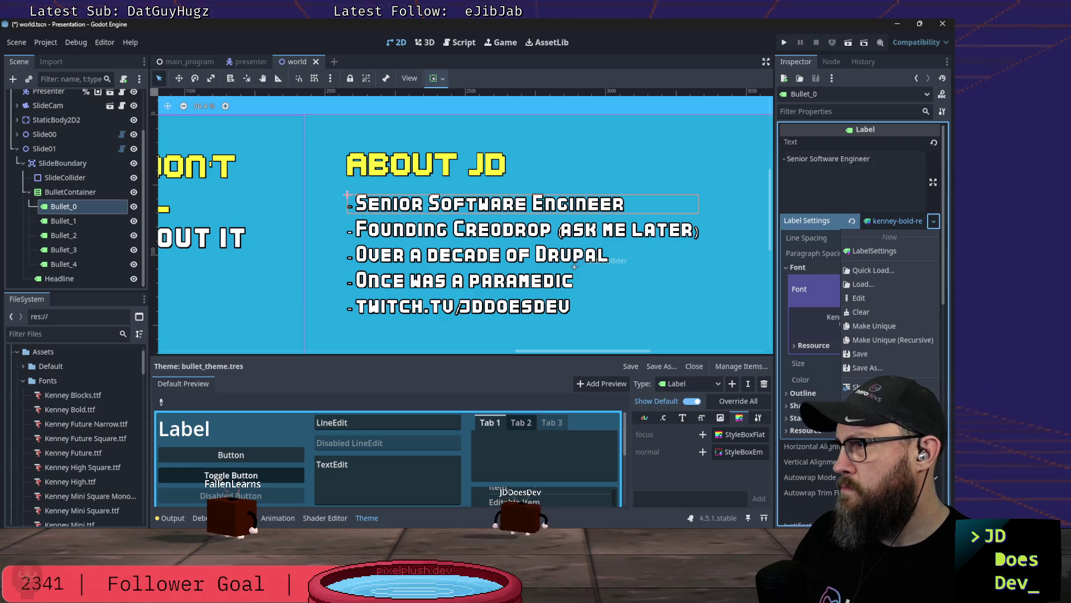
{"action": "left_click", "coordinate": [862, 386]}
{"action": "scroll", "coordinate": [72, 400], "scroll_direction": "down", "scroll_amount": 4}
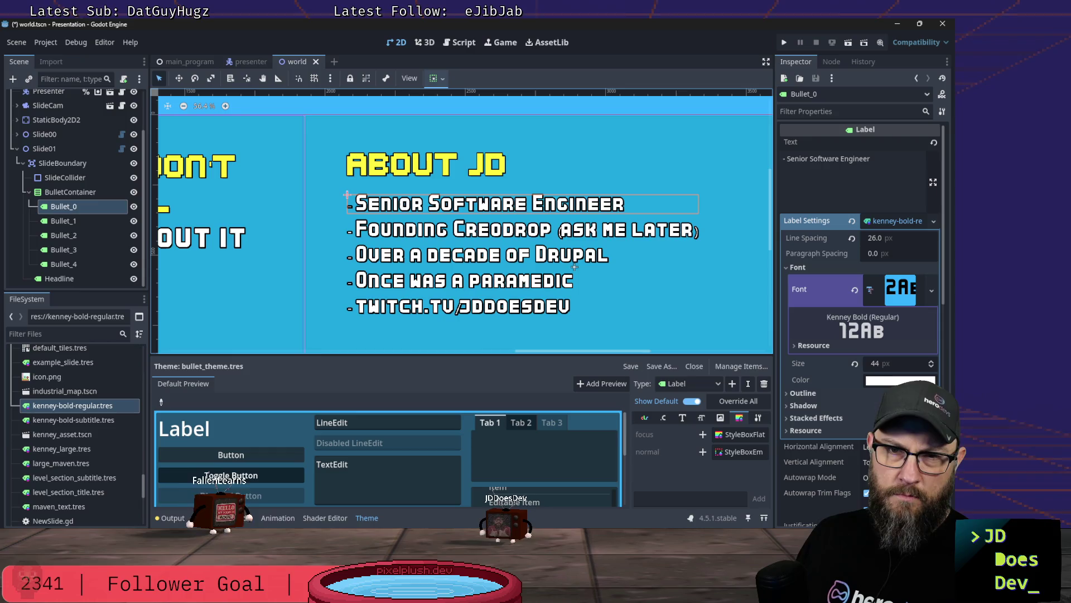
{"action": "left_click", "coordinate": [144, 299]}
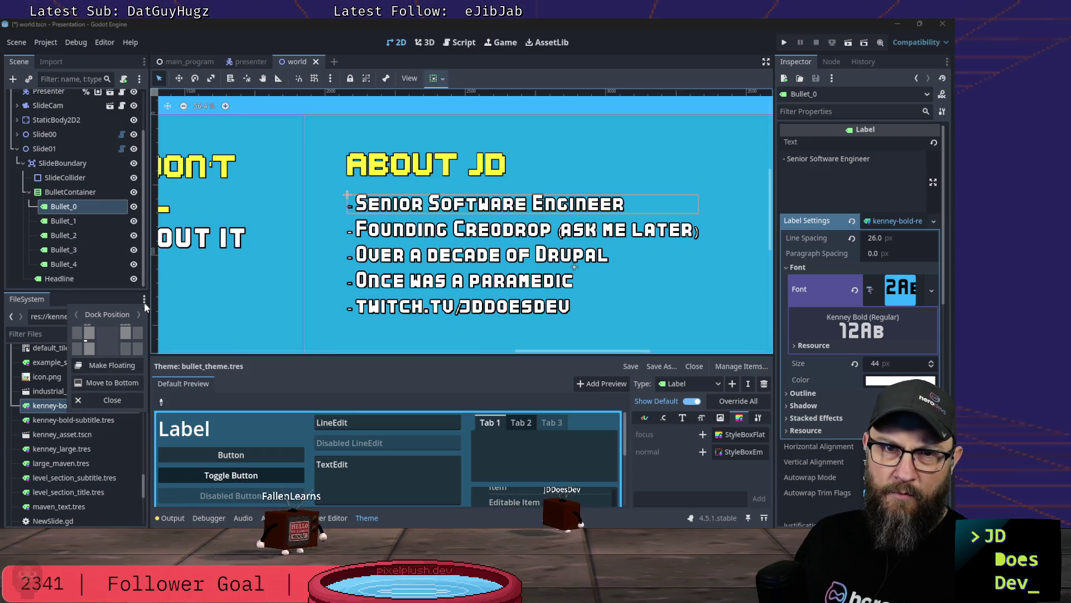
- Reposition the FileSystem dock and locate the Kenney Bold font file used by the bullet
{"action": "left_click", "coordinate": [111, 382]}
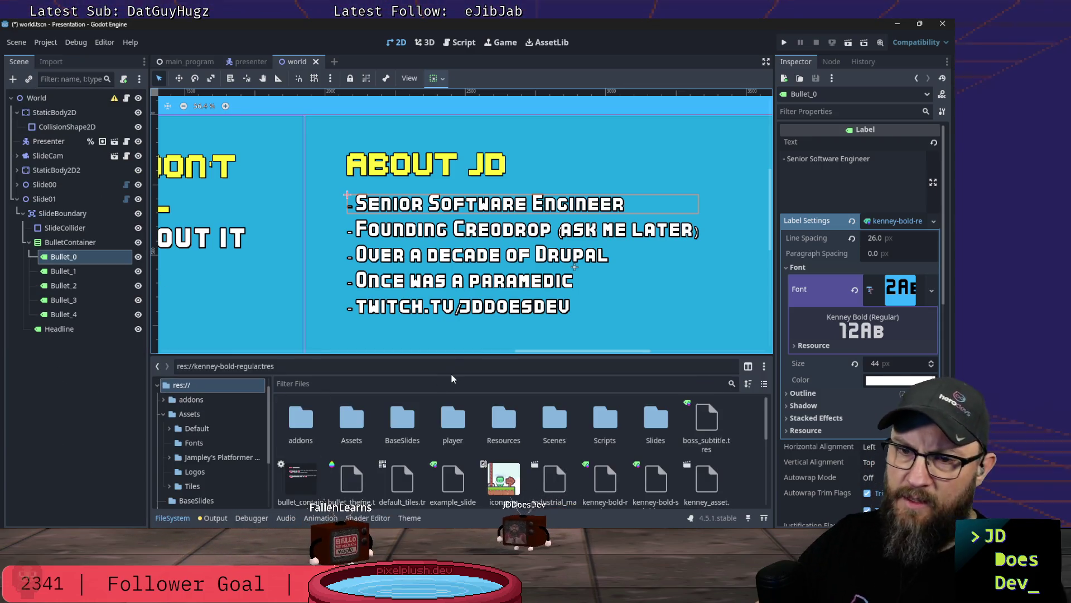
{"action": "scroll", "coordinate": [519, 446], "scroll_direction": "down", "scroll_amount": 3}
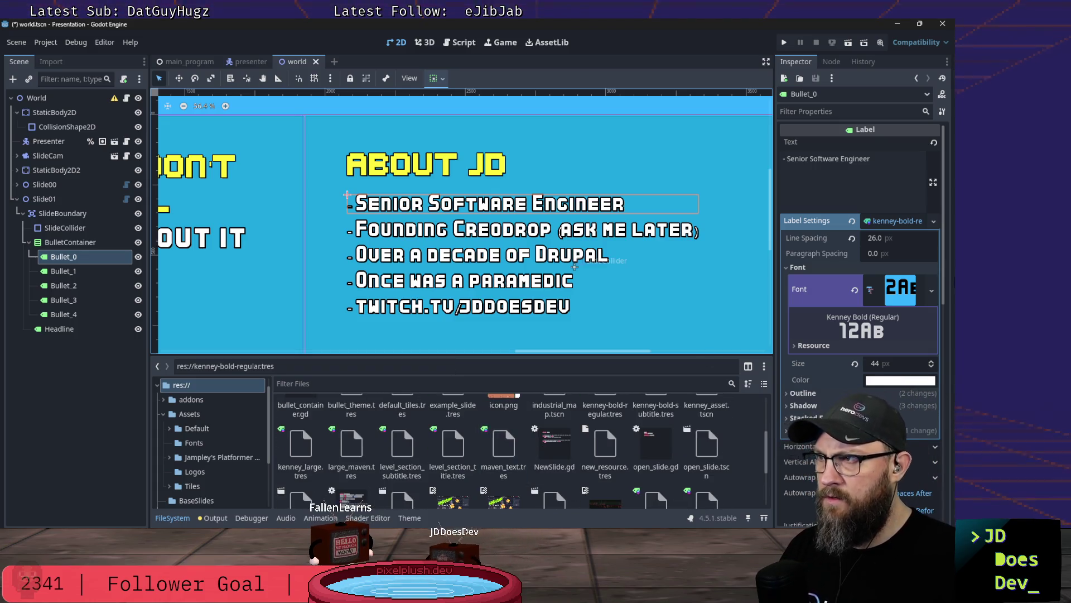
{"action": "left_click", "coordinate": [930, 289]}
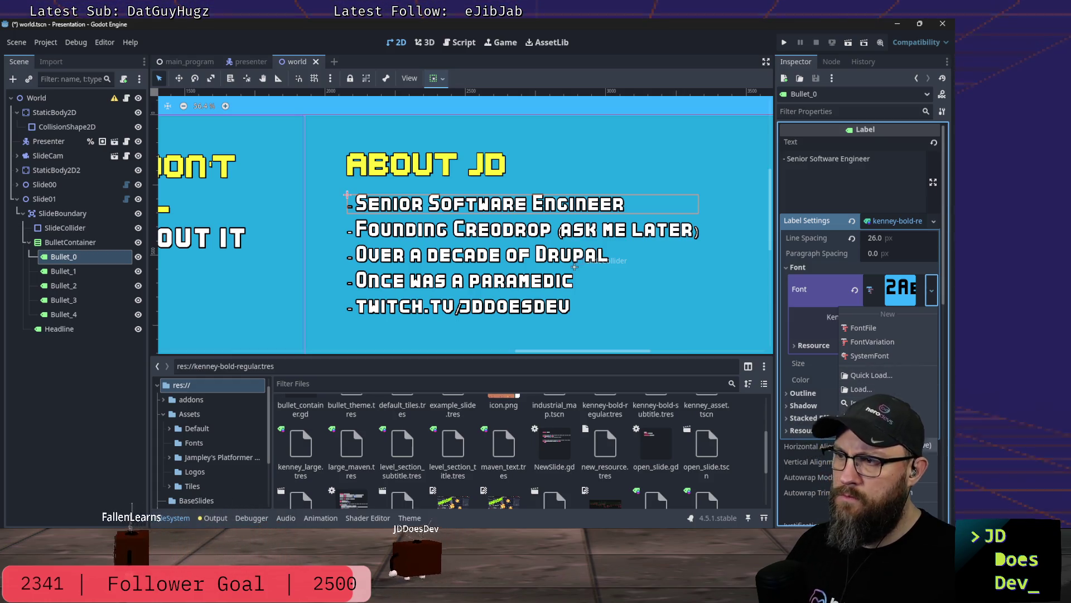
{"action": "left_click", "coordinate": [881, 491]}
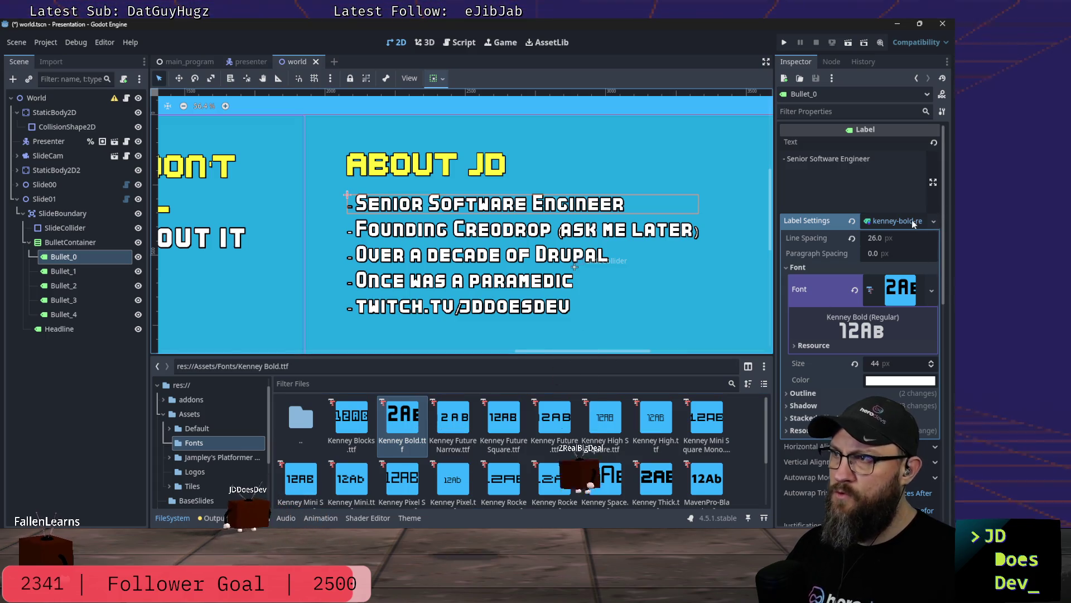
- Show kenney-bold-regular.tres in FileSystem and bring up its file actions menu
{"action": "left_click", "coordinate": [933, 221]}
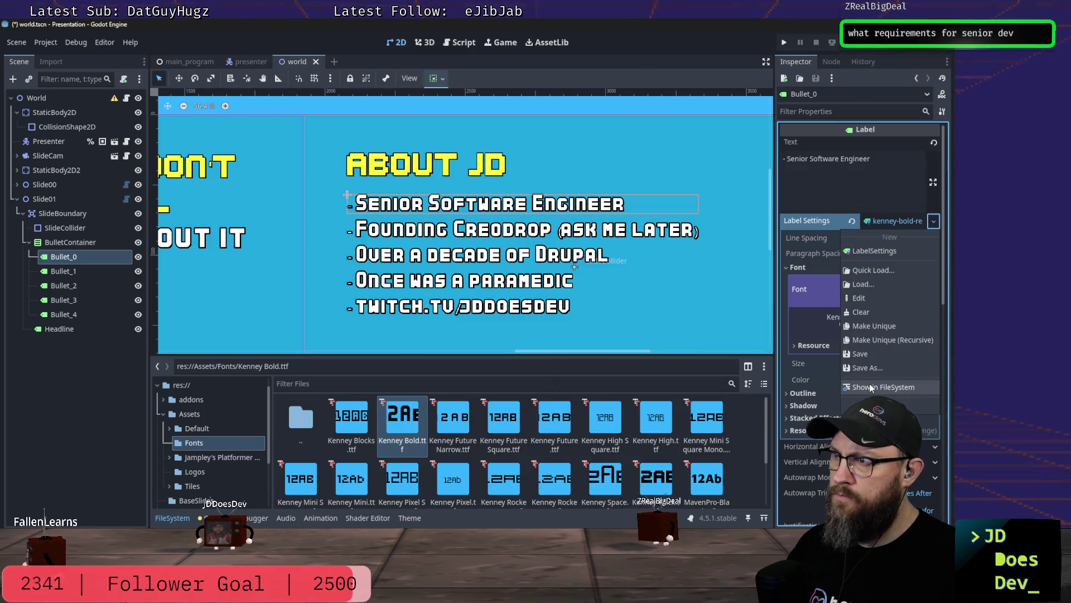
{"action": "left_click", "coordinate": [881, 386]}
{"action": "right_click", "coordinate": [613, 464]}
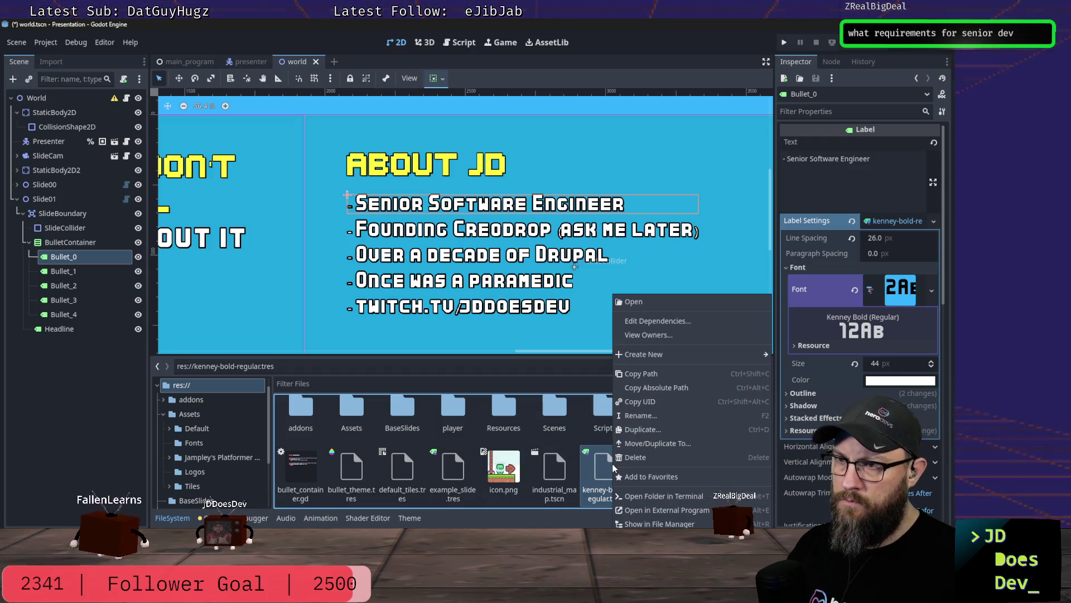
- Duplicate kenney-bold-regular.tres as kenney-bold-bullet.tres
{"action": "left_click", "coordinate": [649, 428]}
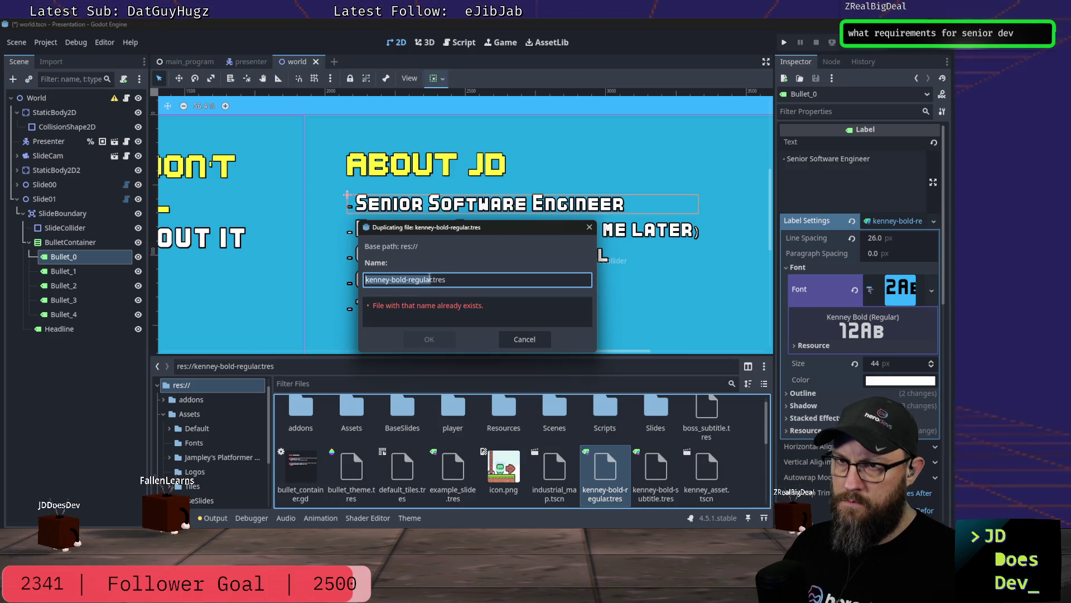
{"action": "type", "text": "bulle"}
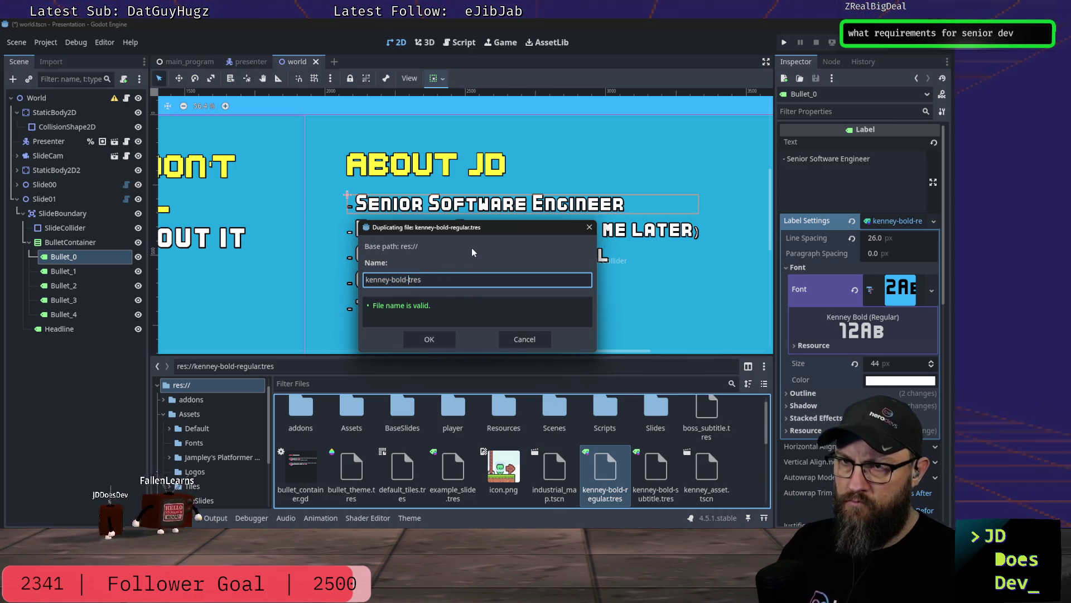
{"action": "type", "text": "t"}
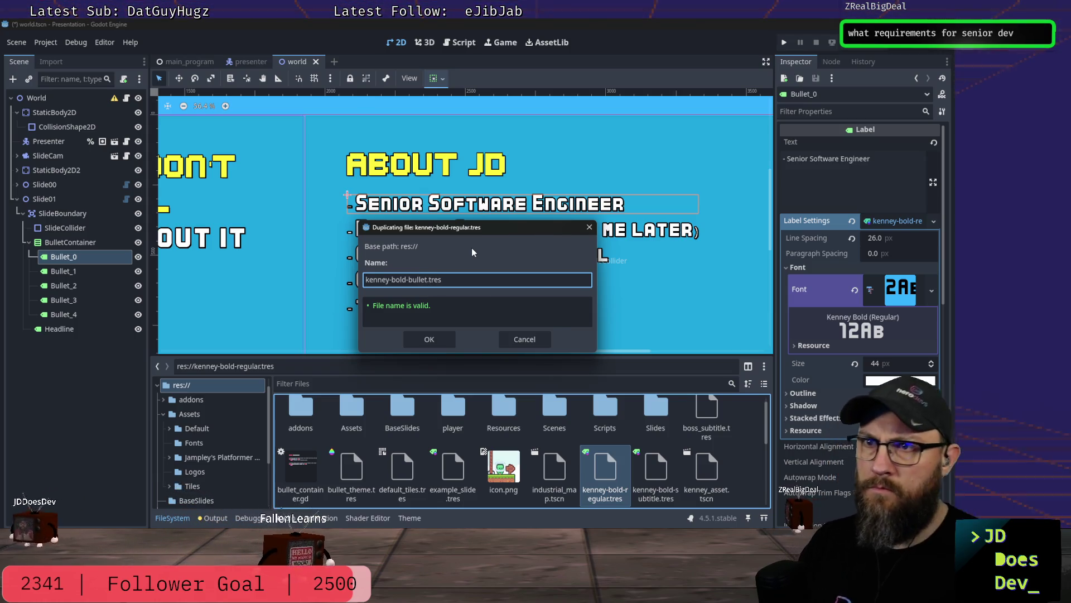
{"action": "key", "text": "Return"}
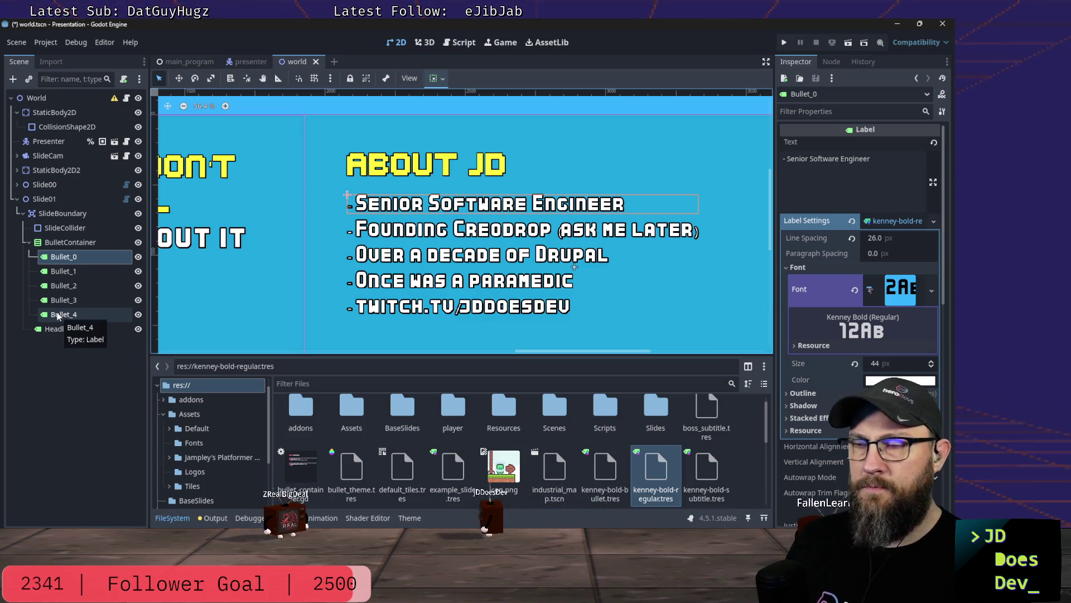
- Assign kenney-bold-bullet.tres as Label Settings on all five bullet labels, Bullet_0 to Bullet_4
{"action": "left_click", "coordinate": [897, 221]}
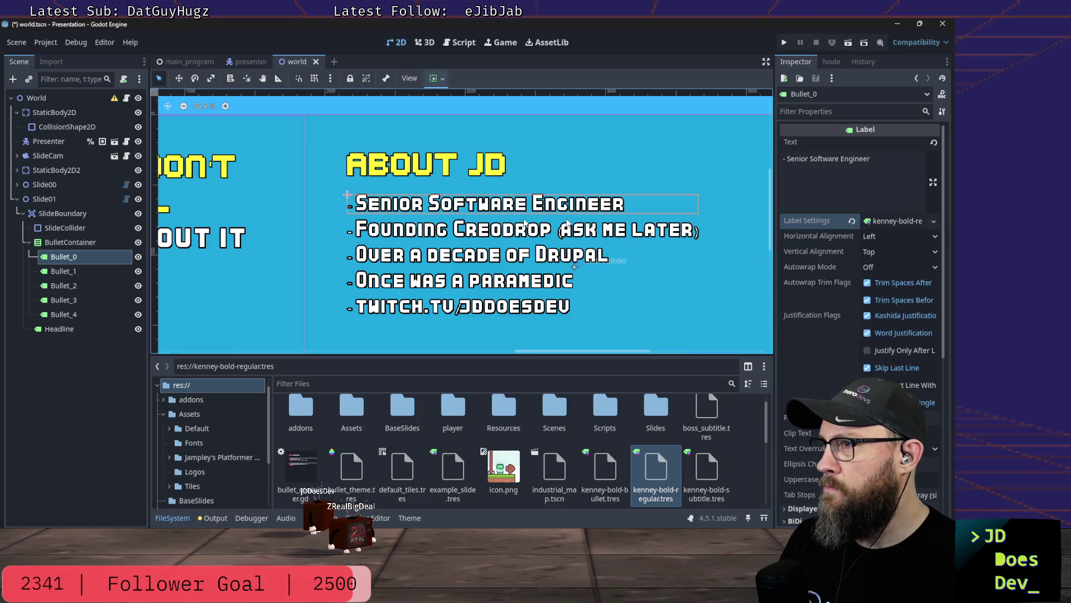
{"action": "left_click", "coordinate": [63, 314], "text": "shift"}
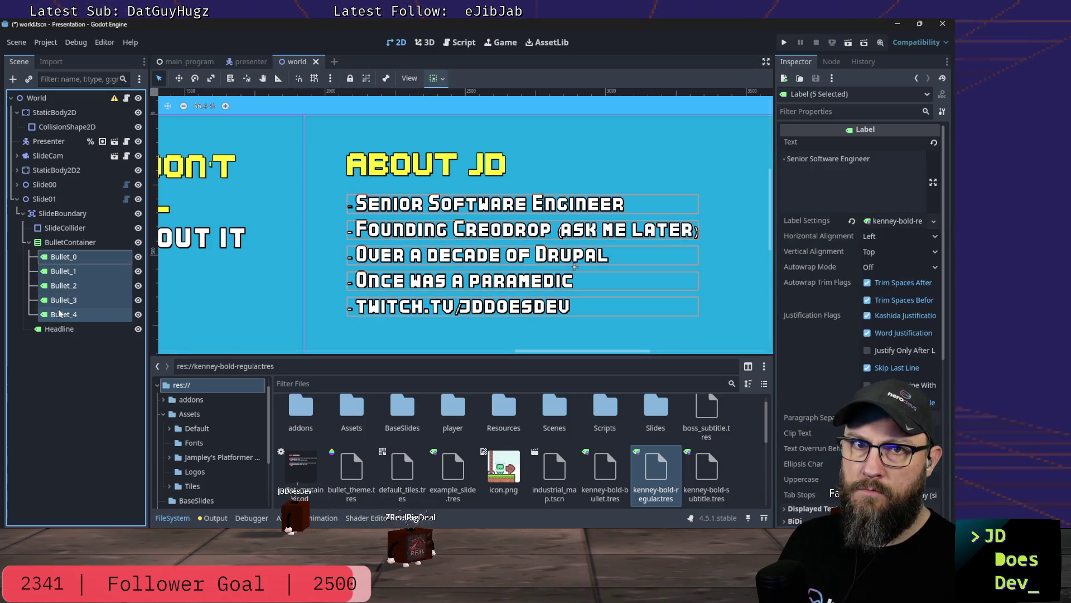
{"action": "left_click", "coordinate": [933, 221]}
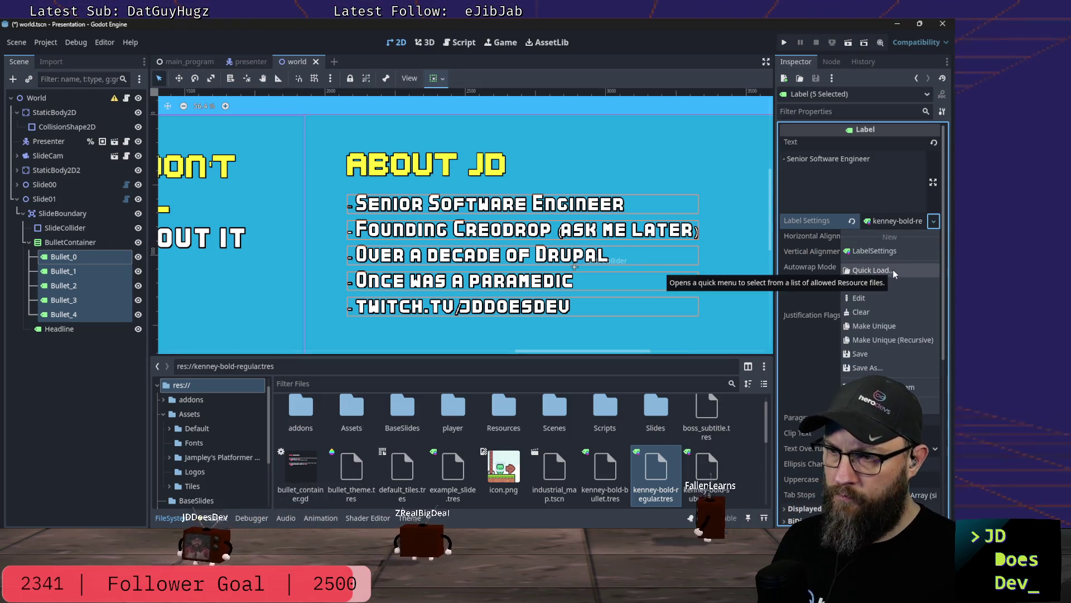
{"action": "left_click", "coordinate": [892, 270]}
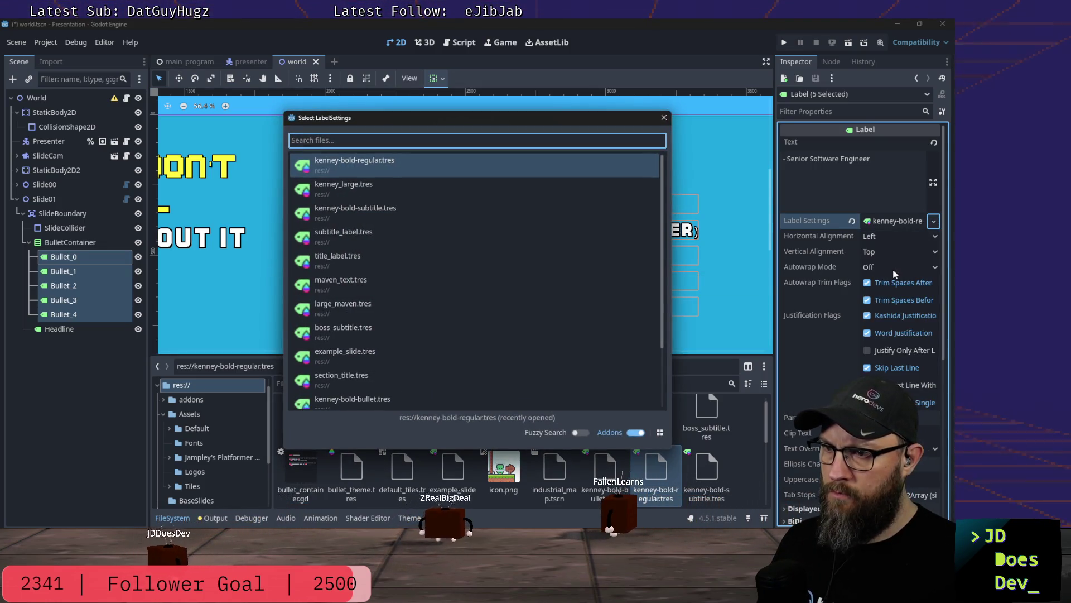
{"action": "type", "text": "bull"}
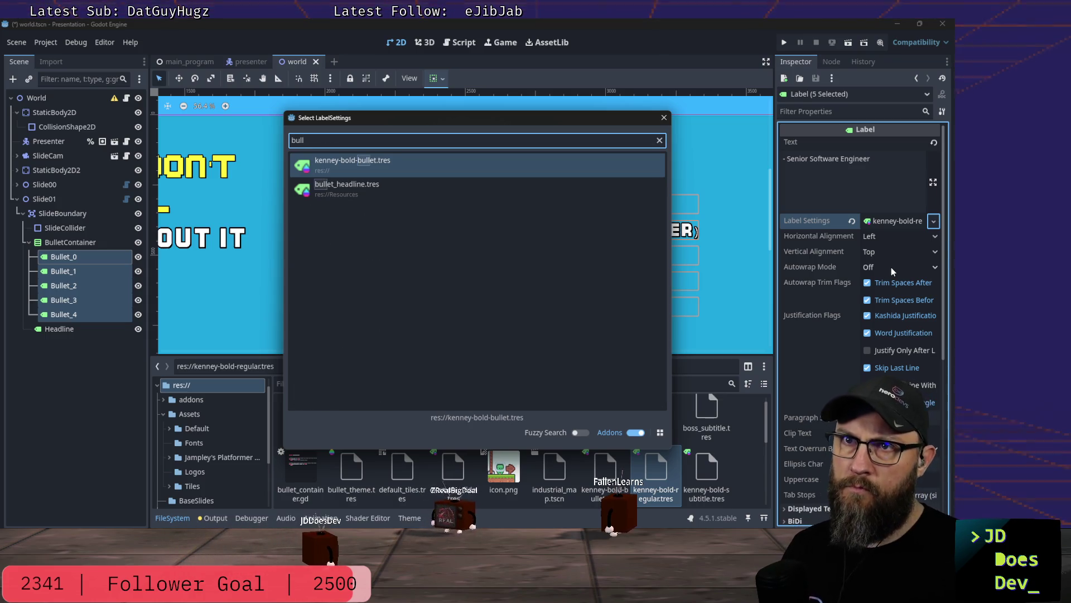
{"action": "double_click", "coordinate": [372, 168]}
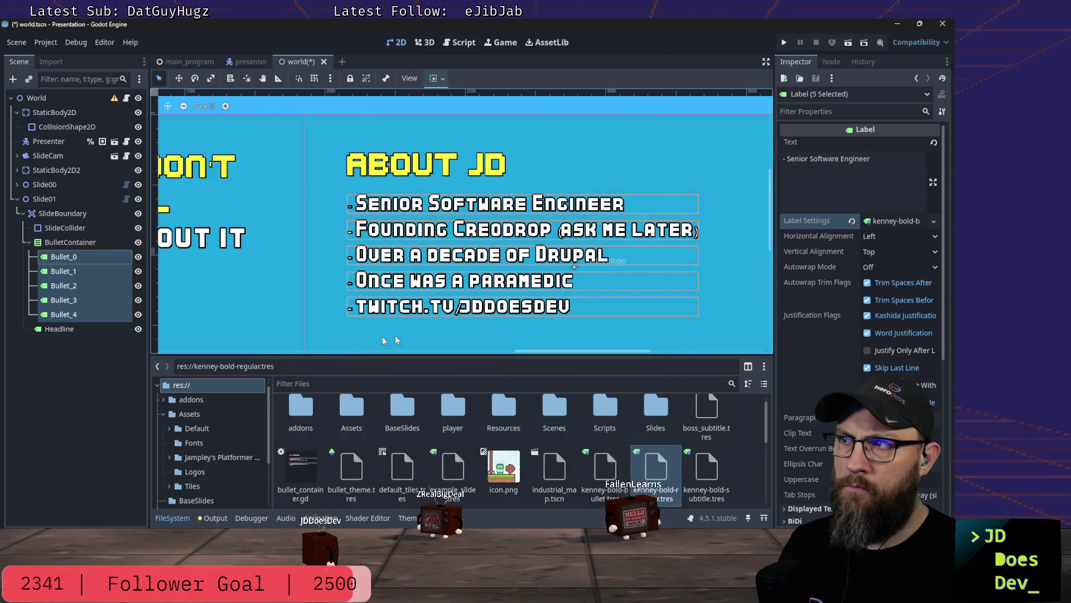
- Lower the kenney-bold-bullet font size from 44 to 39 px and save the scene
{"action": "left_click", "coordinate": [934, 221]}
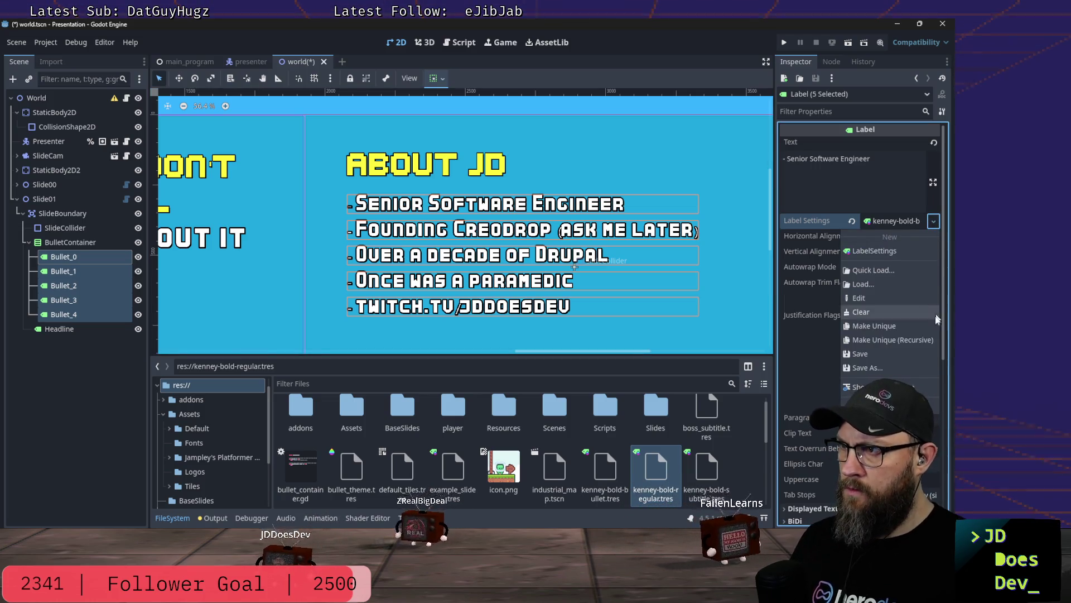
{"action": "left_click", "coordinate": [892, 221]}
{"action": "left_click", "coordinate": [892, 221]}
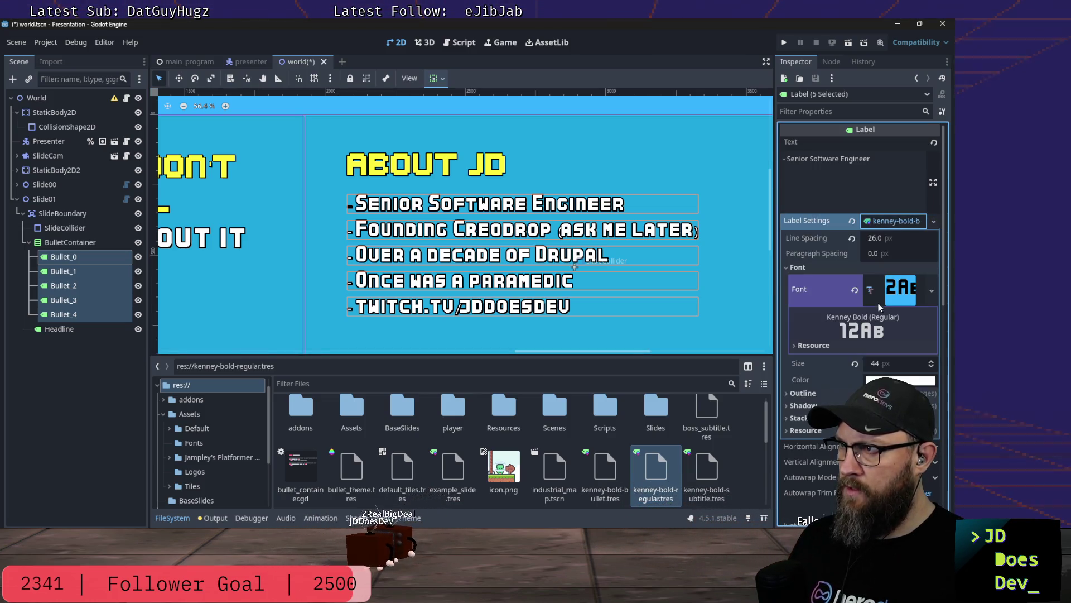
{"action": "left_click", "coordinate": [932, 369]}
{"action": "left_click", "coordinate": [932, 369]}
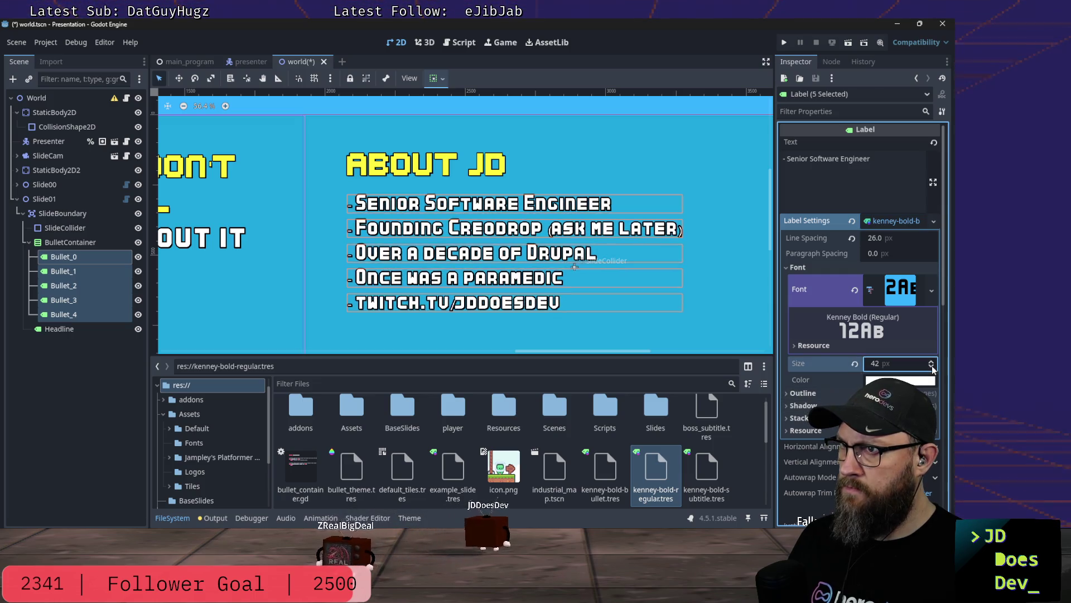
{"action": "left_click", "coordinate": [932, 370]}
{"action": "left_click", "coordinate": [933, 369]}
{"action": "left_click", "coordinate": [932, 369]}
{"action": "scroll", "coordinate": [502, 328], "scroll_direction": "down", "scroll_amount": 5}
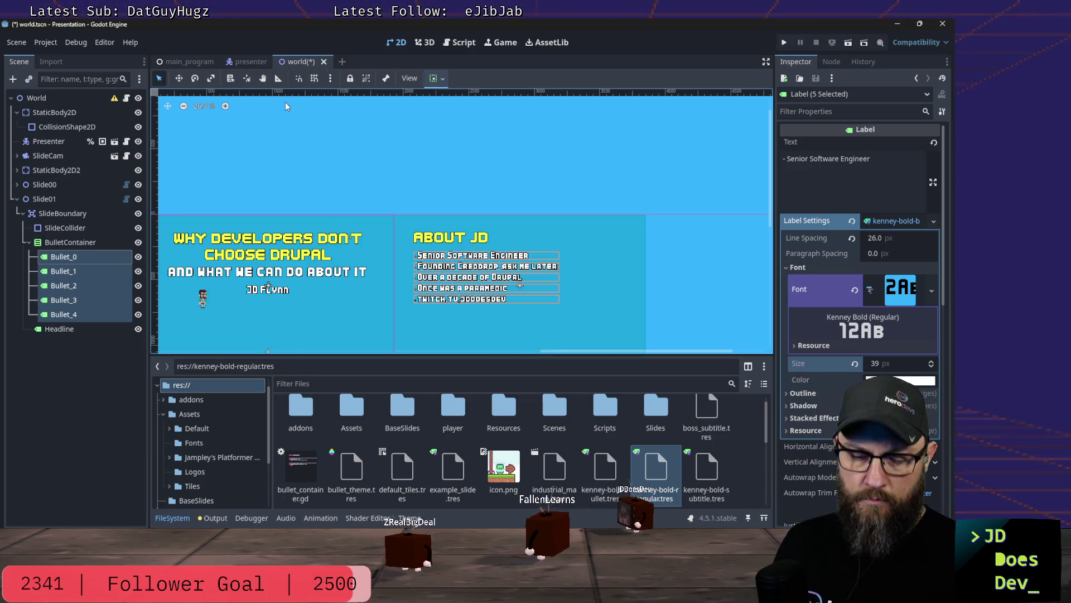
{"action": "key", "text": "ctrl+s"}
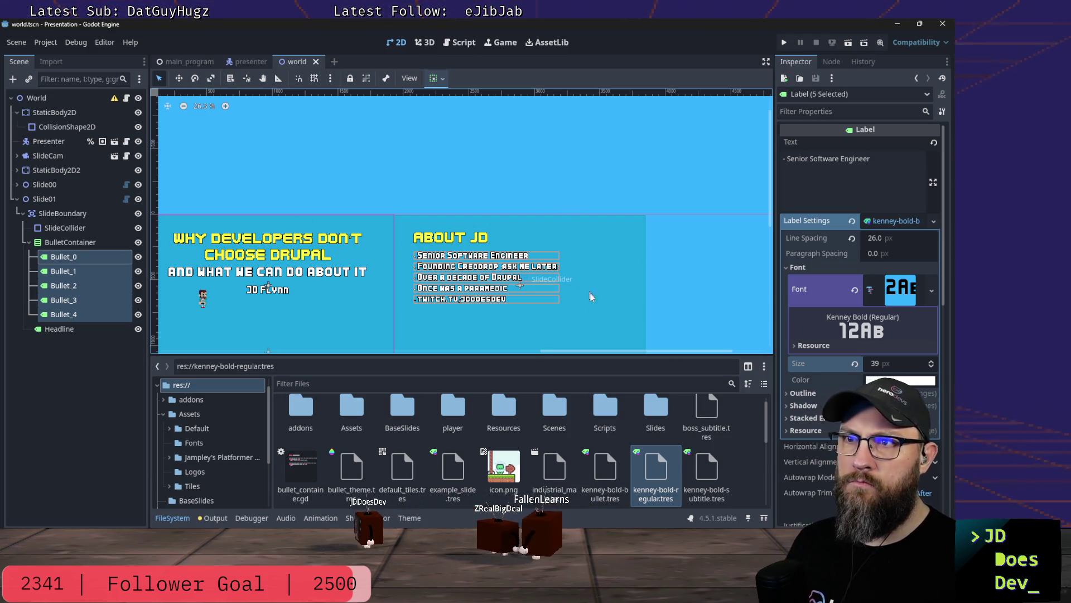
- Set Slide01's Headline to 'About JD (that's me)'
{"action": "left_click", "coordinate": [45, 197]}
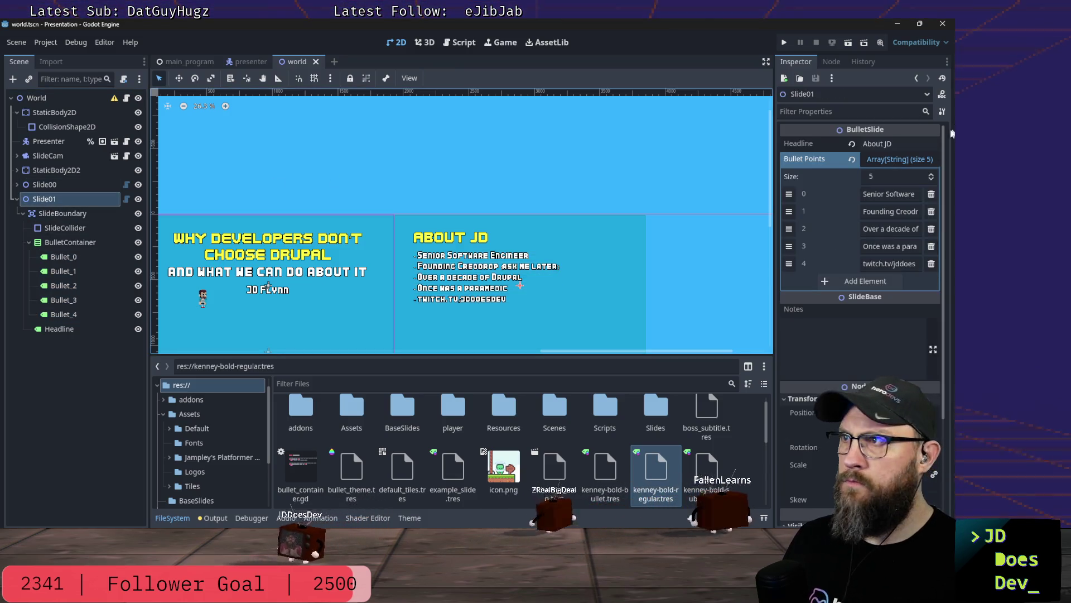
{"action": "left_click", "coordinate": [901, 144]}
{"action": "type", "text": "(that"}
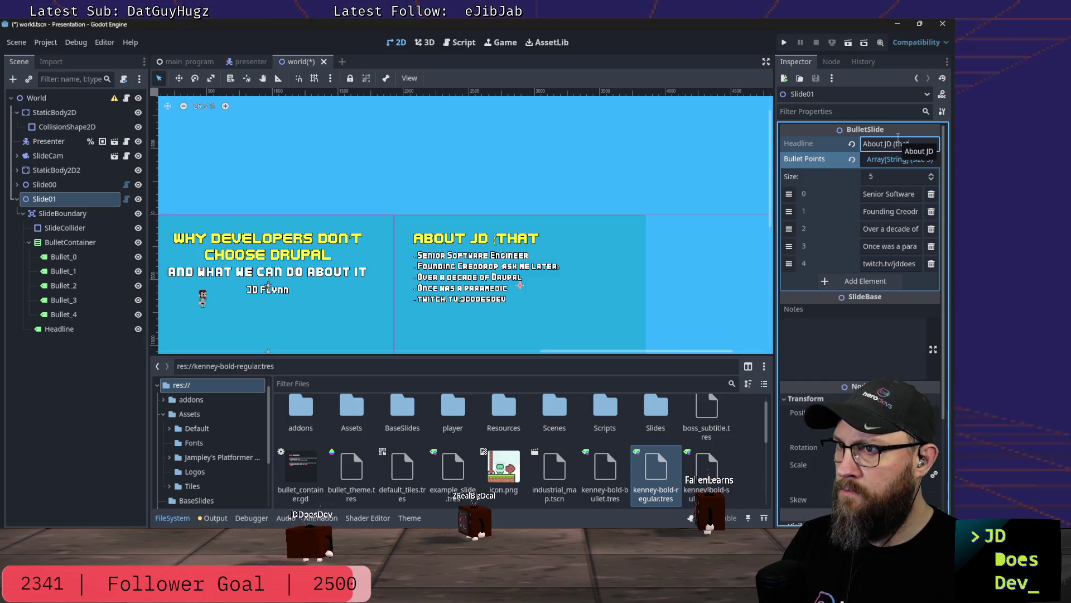
{"action": "type", "text": "'s me"}
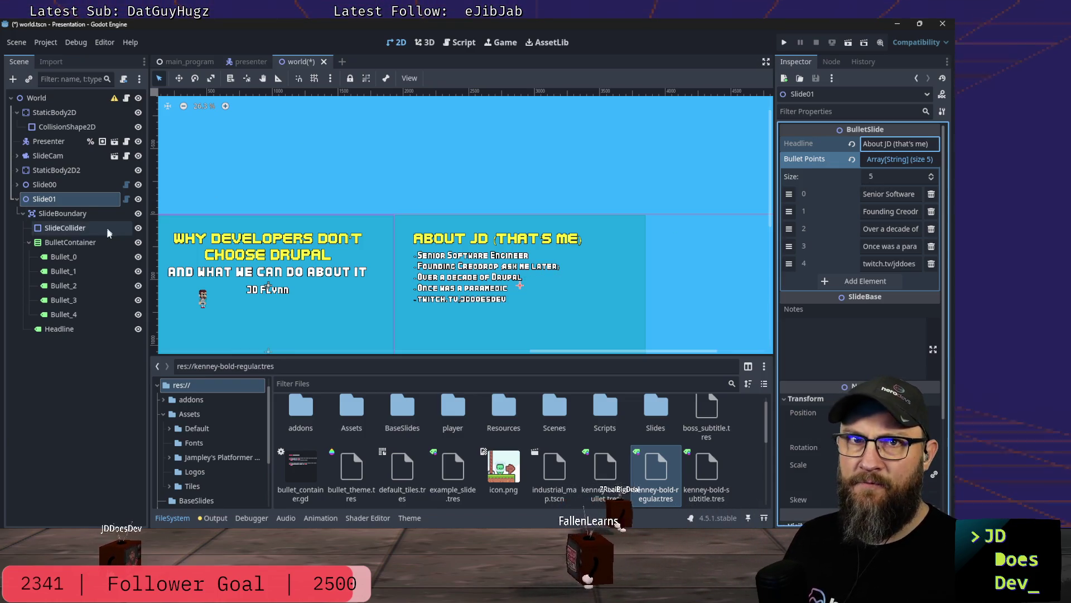
{"action": "left_click", "coordinate": [76, 259]}
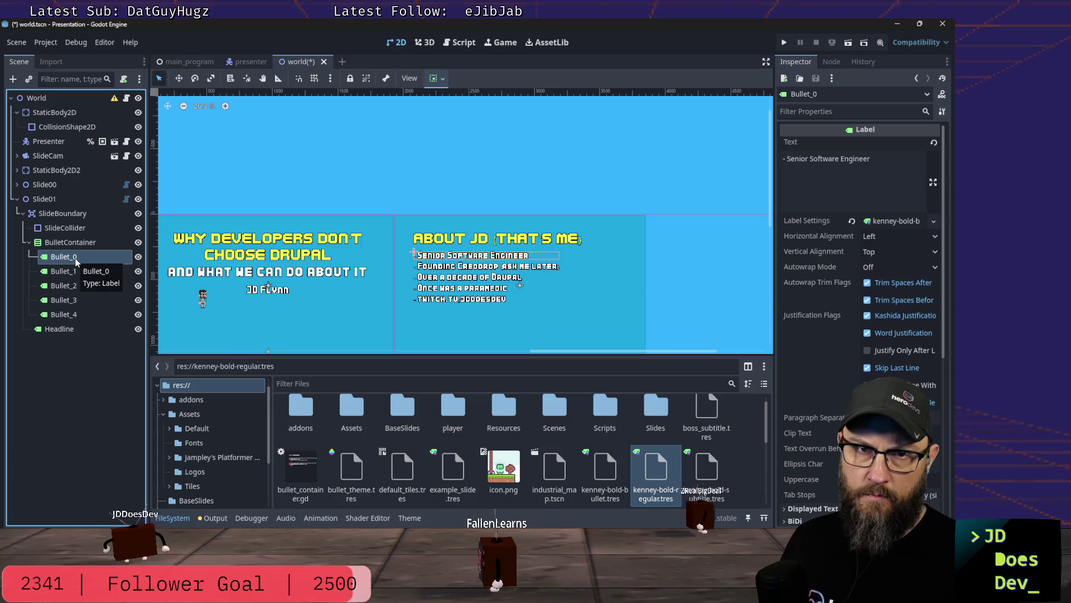
- Duplicate the bullet label as Bullet_5, take it out of the bullet container, and move it up to the headline row
{"action": "key", "text": "ctrl+d"}
{"action": "left_click_drag", "start_coordinate": [62, 224], "coordinate": [67, 240]}
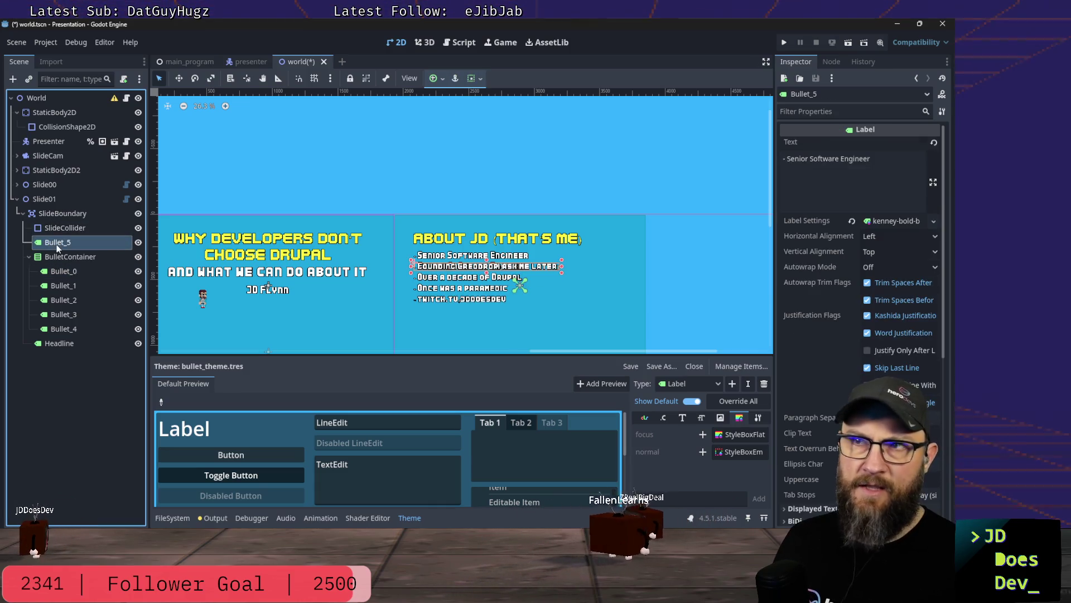
{"action": "double_click", "coordinate": [58, 245]}
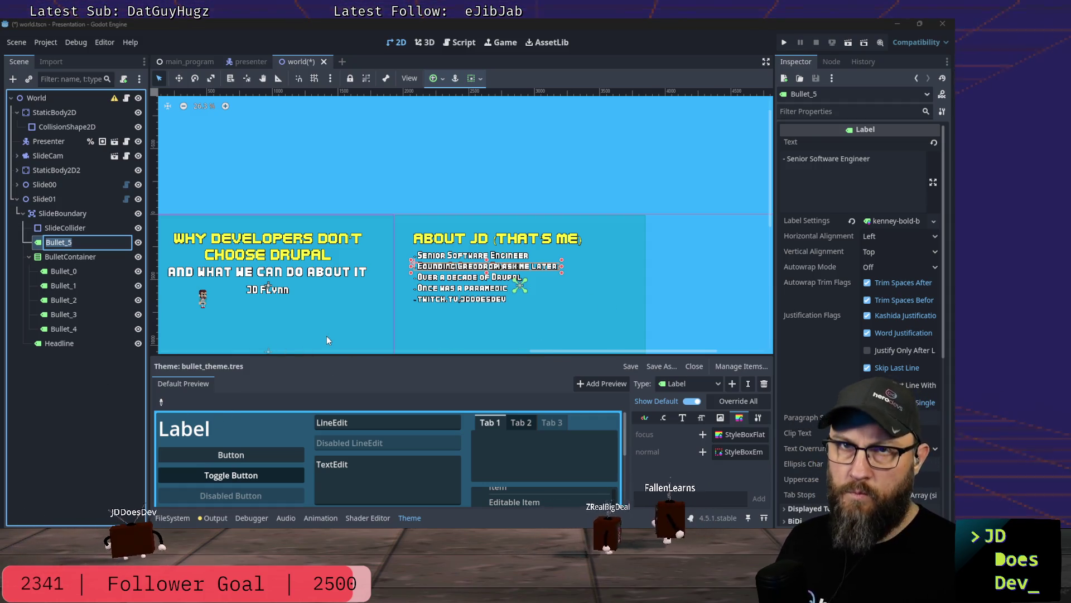
{"action": "left_click", "coordinate": [441, 267]}
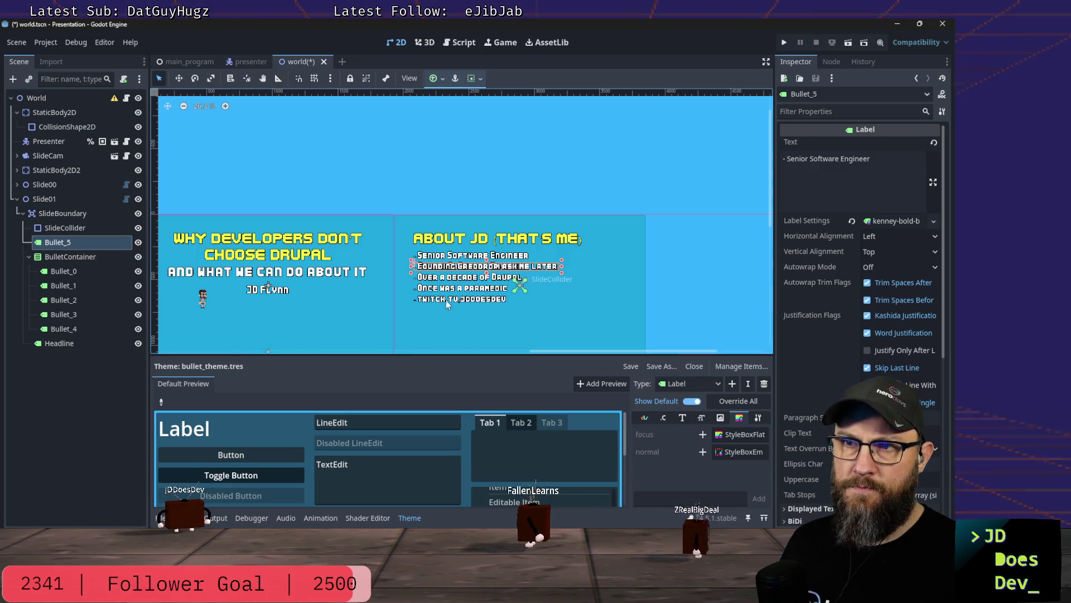
{"action": "key", "text": "w"}
{"action": "mouse_move", "coordinate": [486, 267]}
{"action": "left_mouse_down"}
{"action": "mouse_move", "coordinate": [583, 239]}
{"action": "mouse_move", "coordinate": [566, 239]}
{"action": "left_mouse_up"}
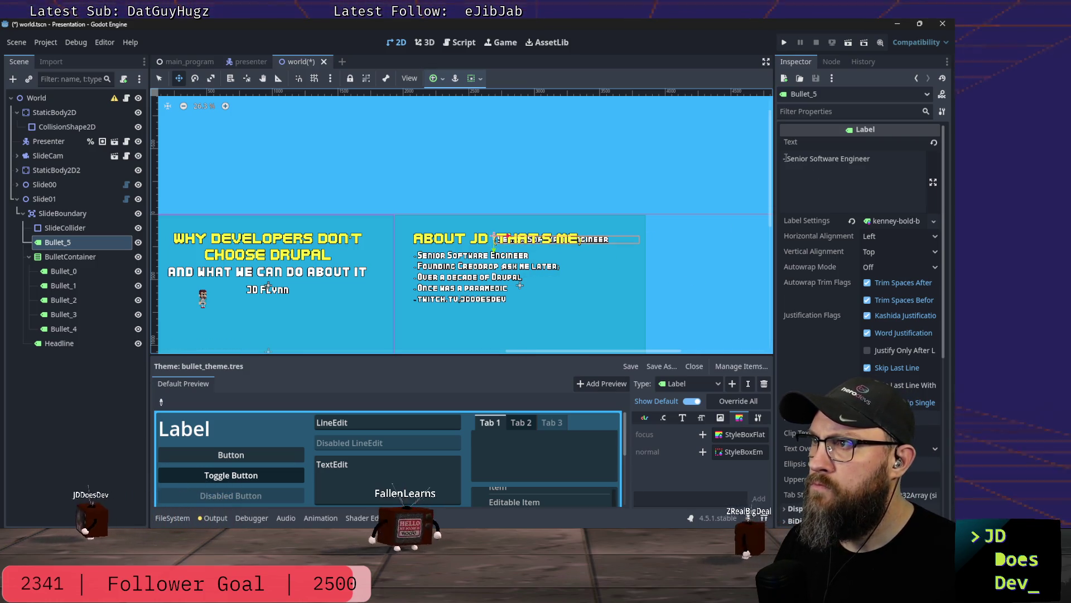
- Replace Bullet_5's Senior Software Engineer text with (that's me!!!)
{"action": "left_click", "coordinate": [783, 198]}
{"action": "key", "text": "BackSpace"}
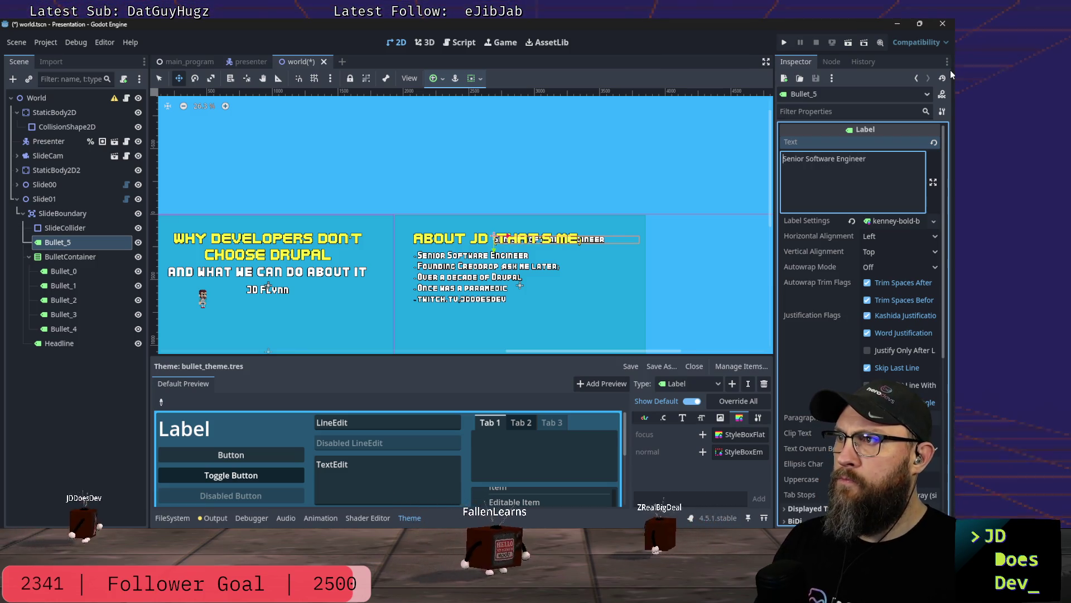
{"action": "key", "text": "ctrl+a"}
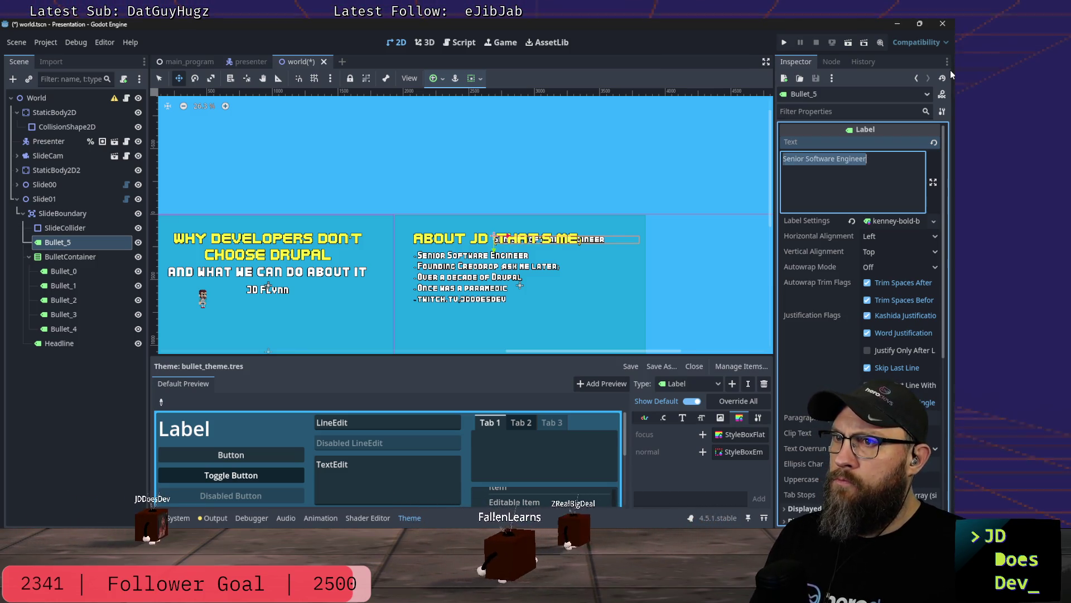
{"action": "key", "text": "BackSpace"}
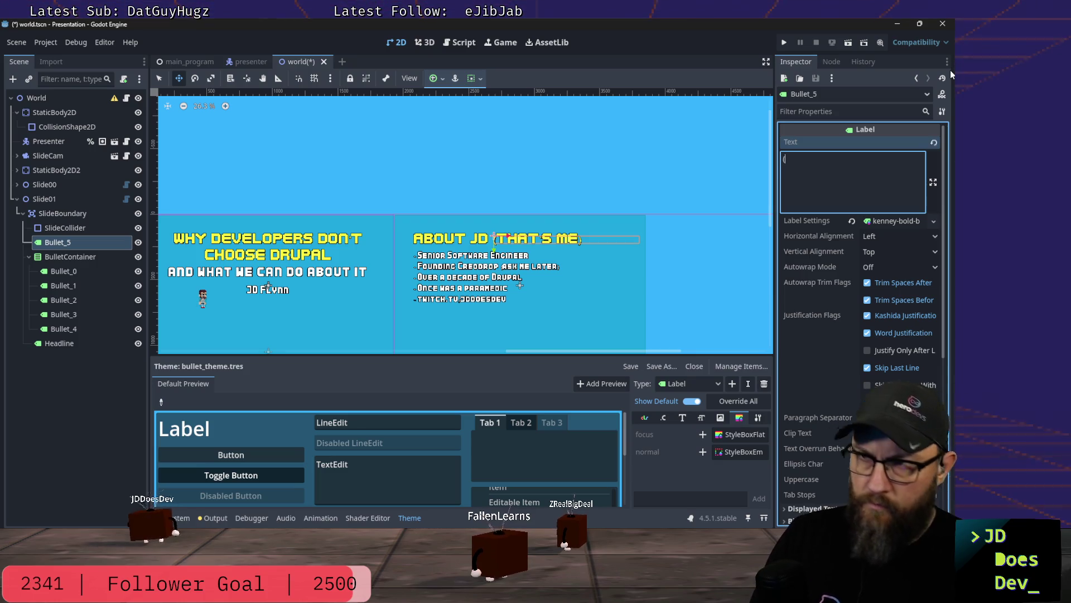
{"action": "type", "text": "(that's me!"}
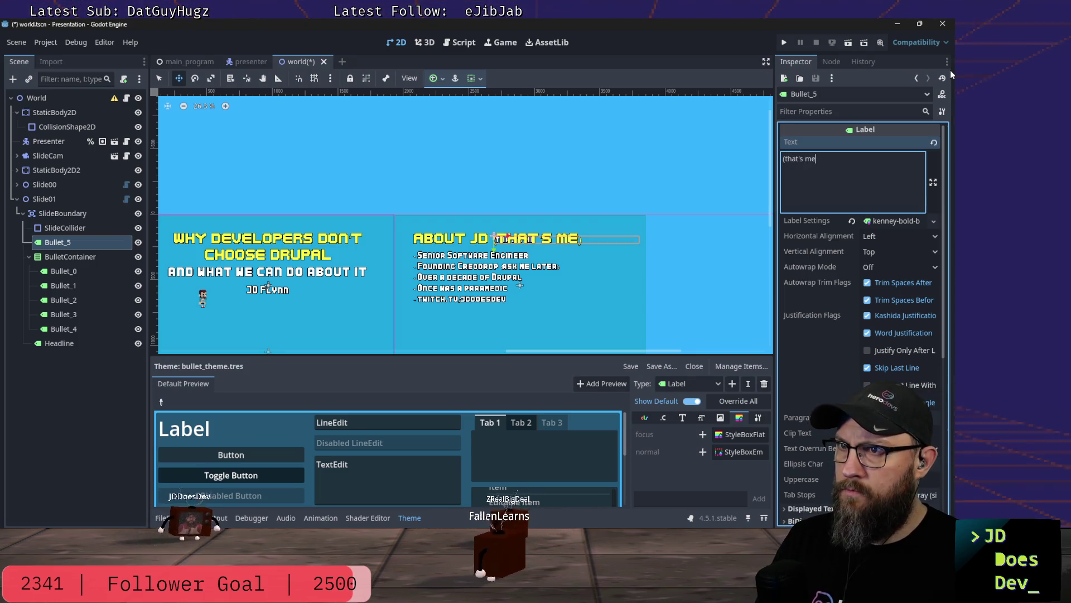
{"action": "type", "text": "!!)"}
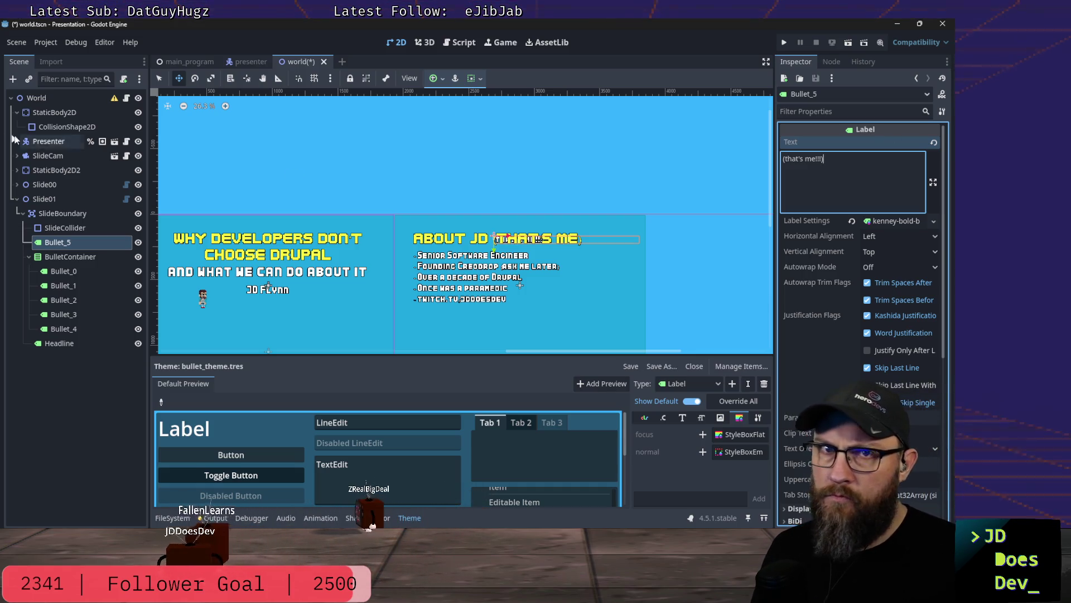
{"action": "left_click", "coordinate": [50, 199]}
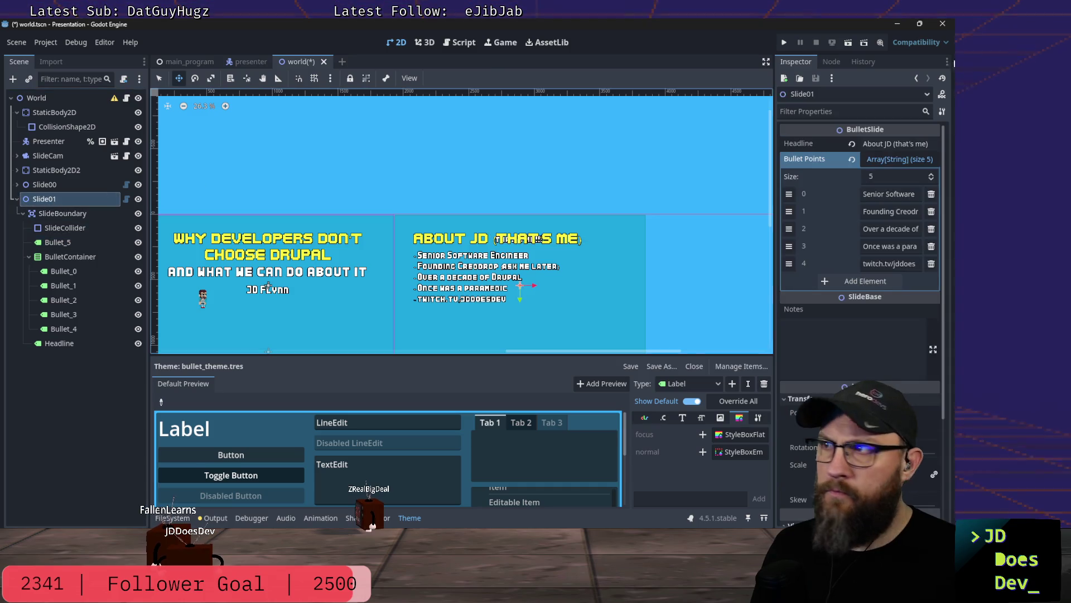
- Shorten Slide01's headline to About JD
{"action": "left_click", "coordinate": [926, 143]}
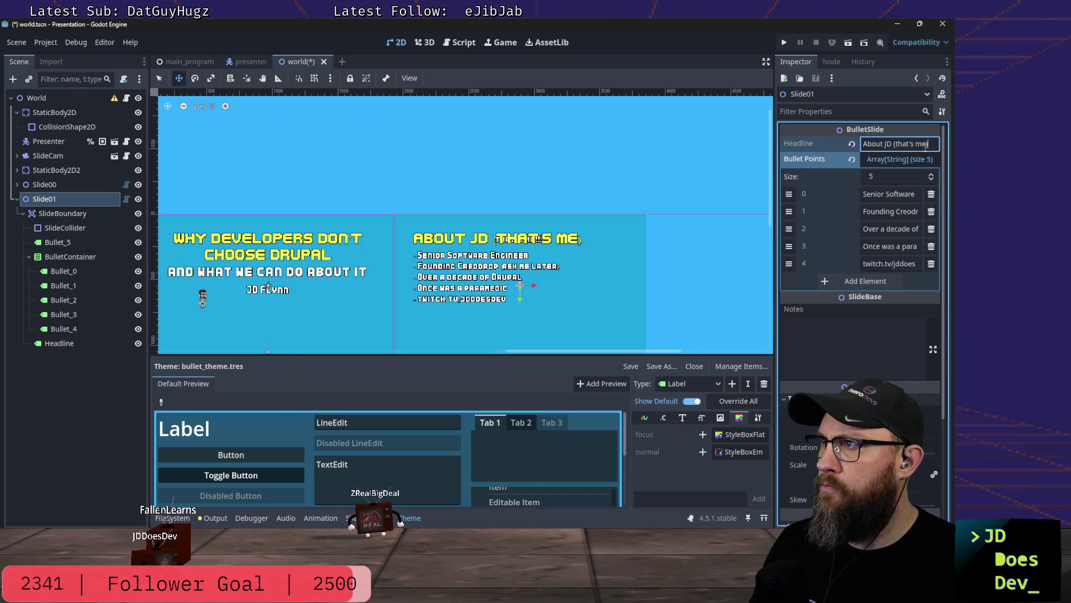
{"action": "key", "text": "BackSpace"}
{"action": "key", "text": "BackSpace"}
{"action": "key", "text": "BackSpace"}
{"action": "key", "text": "BackSpace"}
{"action": "key", "text": "BackSpace"}
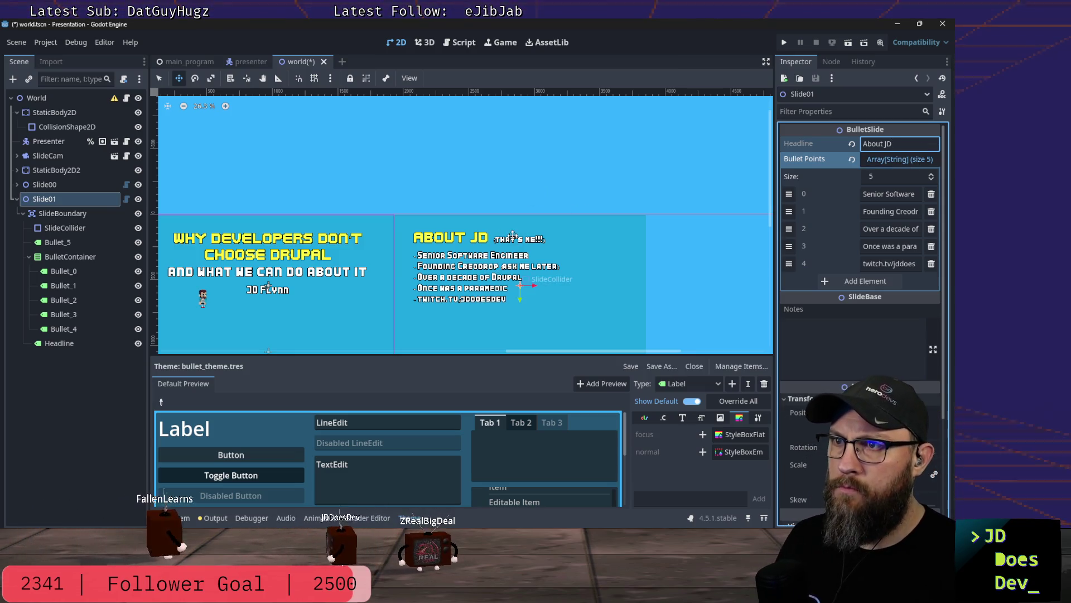
{"action": "key", "text": "Return"}
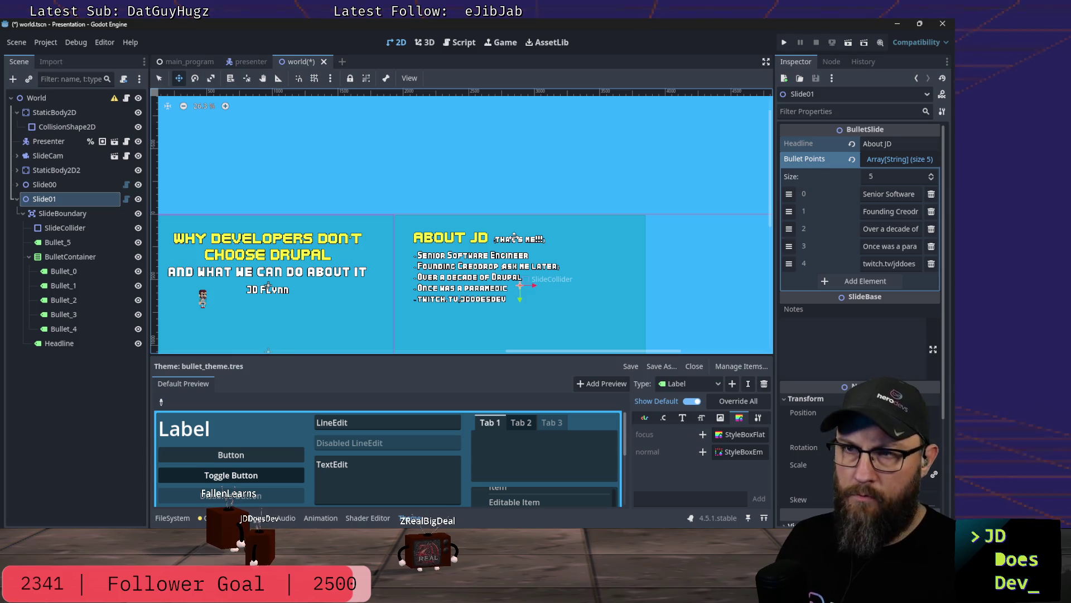
- Nudge the (that's me!!!) label slightly up beside the headline
{"action": "key", "text": "q"}
{"action": "left_click", "coordinate": [515, 239]}
{"action": "left_click_drag", "start_coordinate": [515, 237], "coordinate": [517, 234]}
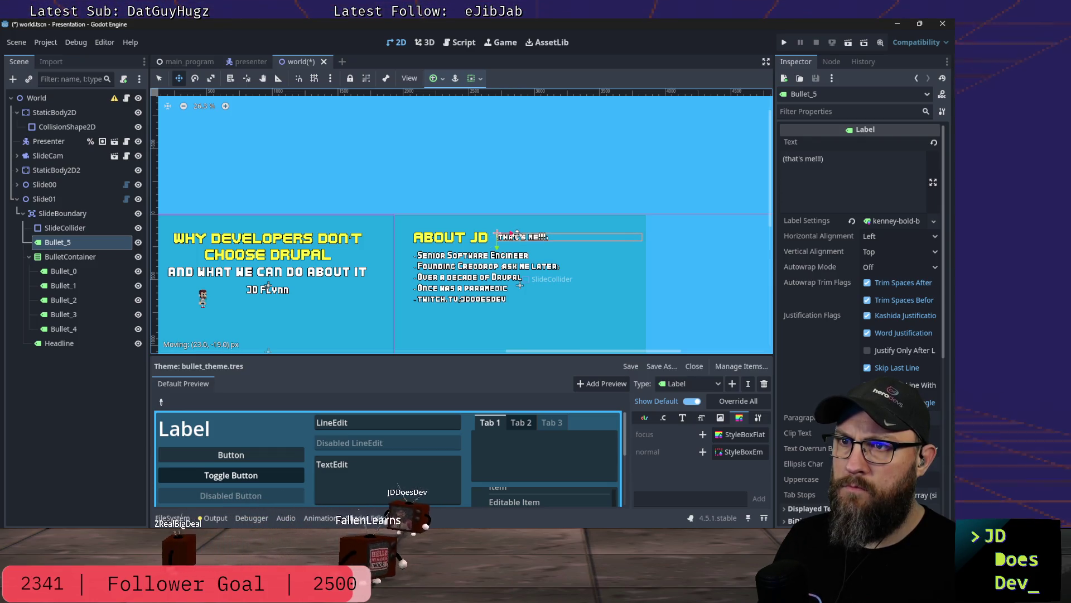
{"action": "double_click", "coordinate": [66, 241]}
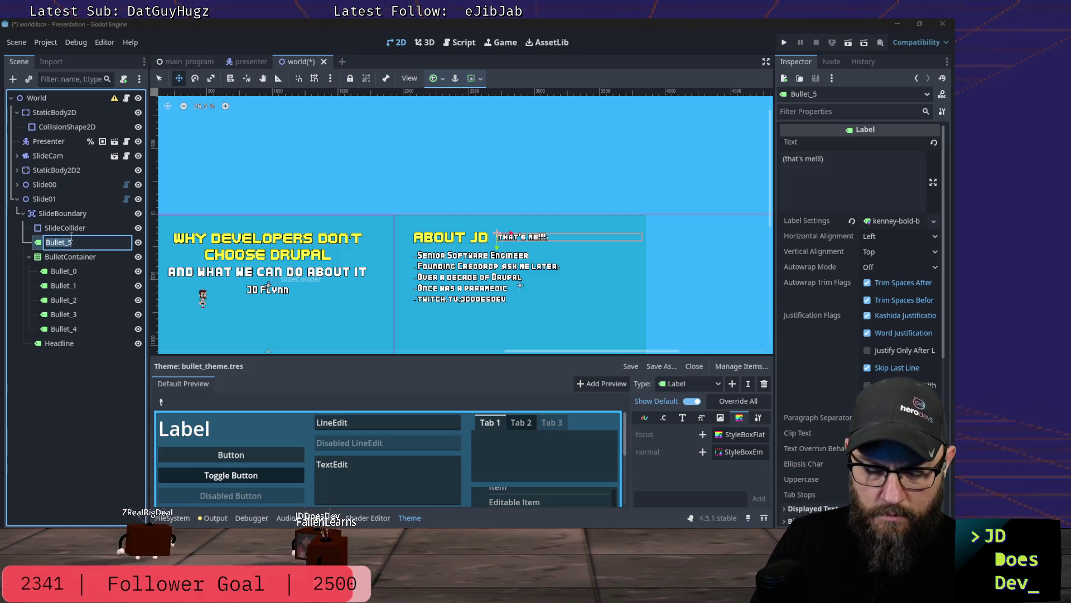
- Rename the (that's me!!!) label node in the Scene dock to Side_note
{"action": "type", "text": "Side note_note"}
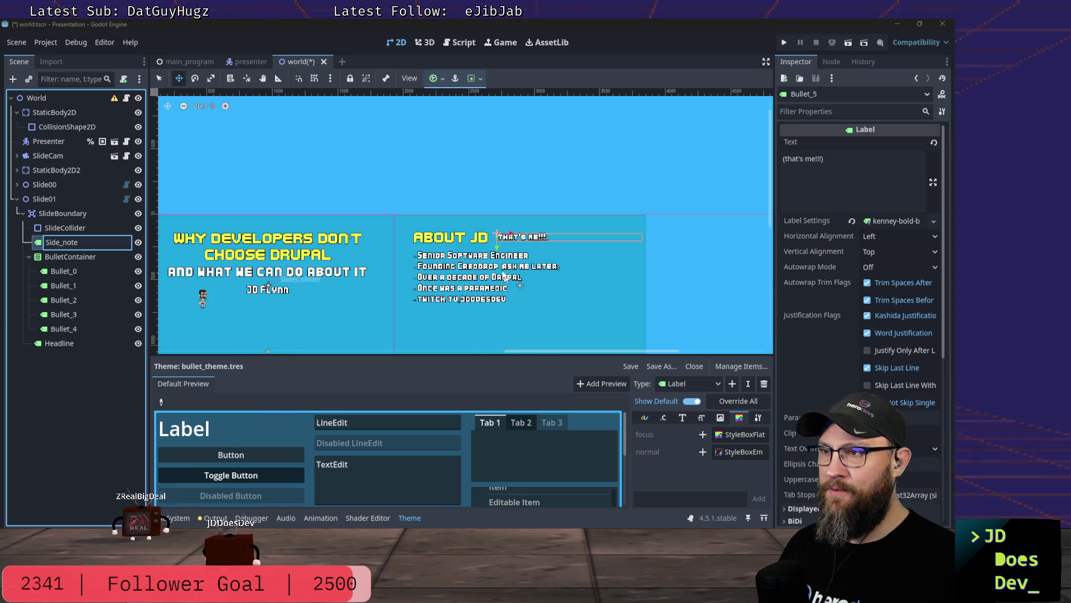
{"action": "scroll", "coordinate": [468, 270], "scroll_direction": "down", "scroll_amount": 1}
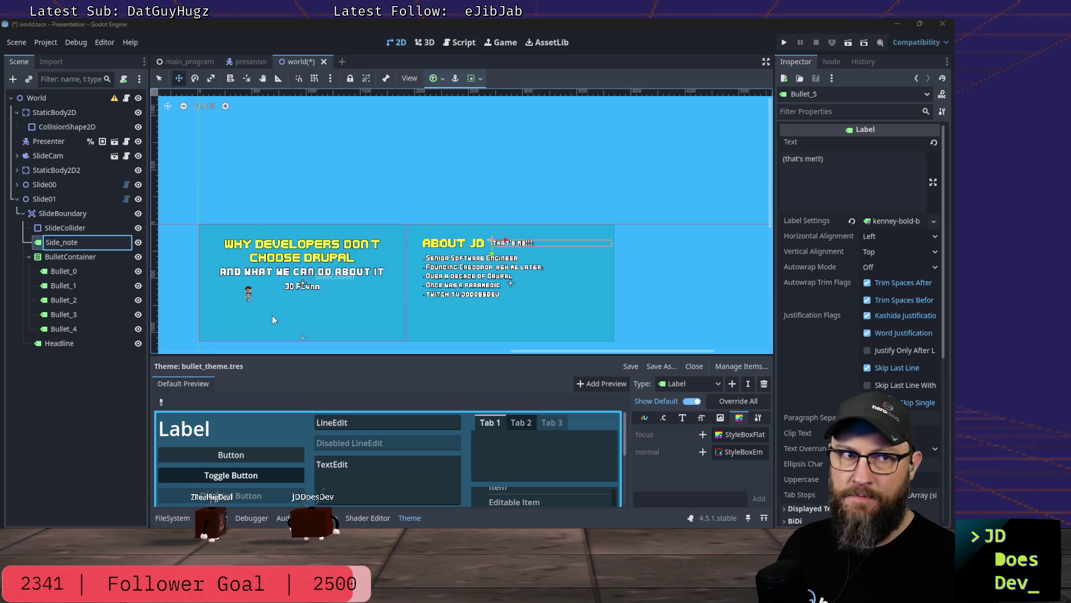
{"action": "key", "text": "Return"}
{"action": "key", "text": "alt+Tab"}
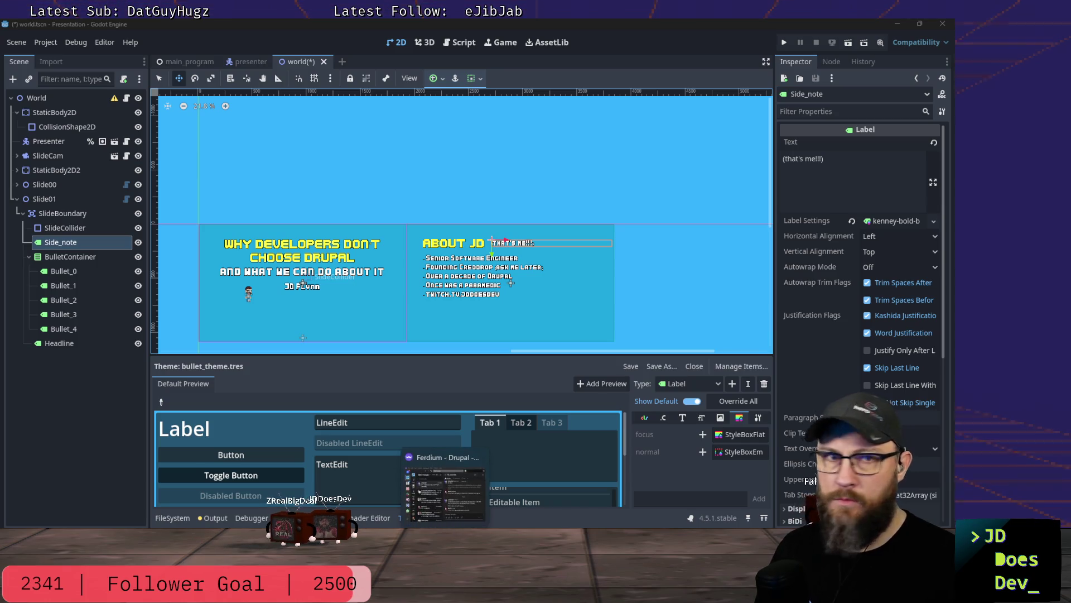
{"action": "mouse_move", "coordinate": [686, 597]}
{"action": "left_click", "coordinate": [685, 491]}
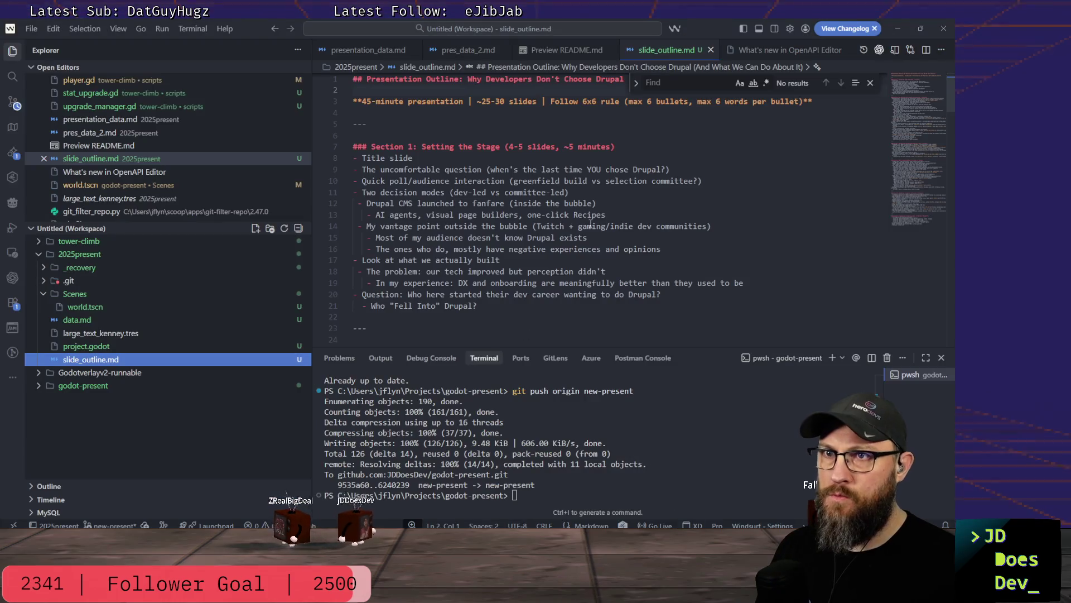
{"action": "key", "text": "alt+Tab"}
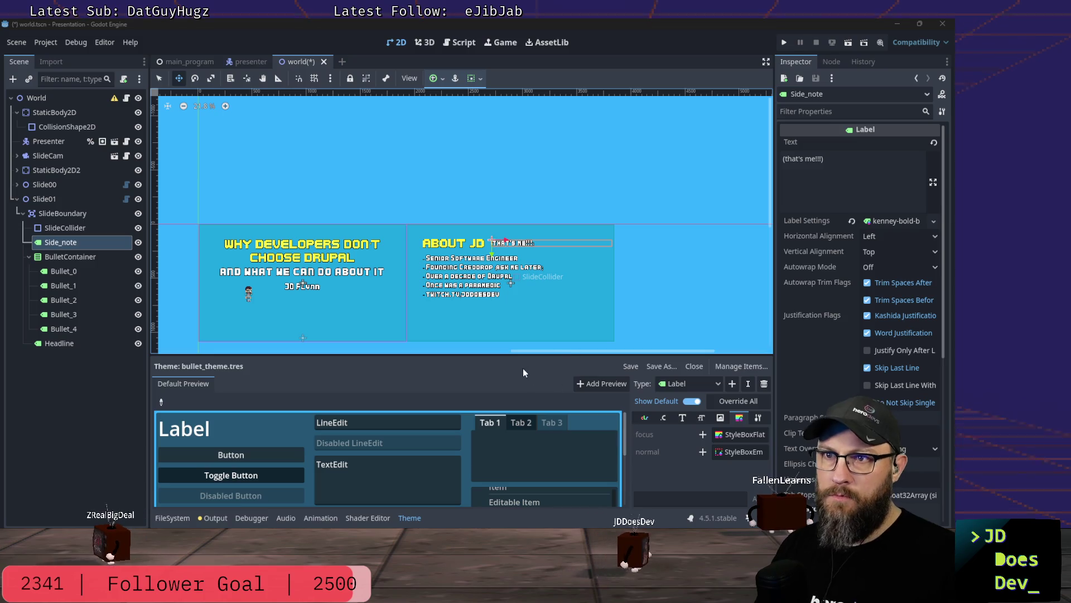
{"action": "key", "text": "alt+Tab"}
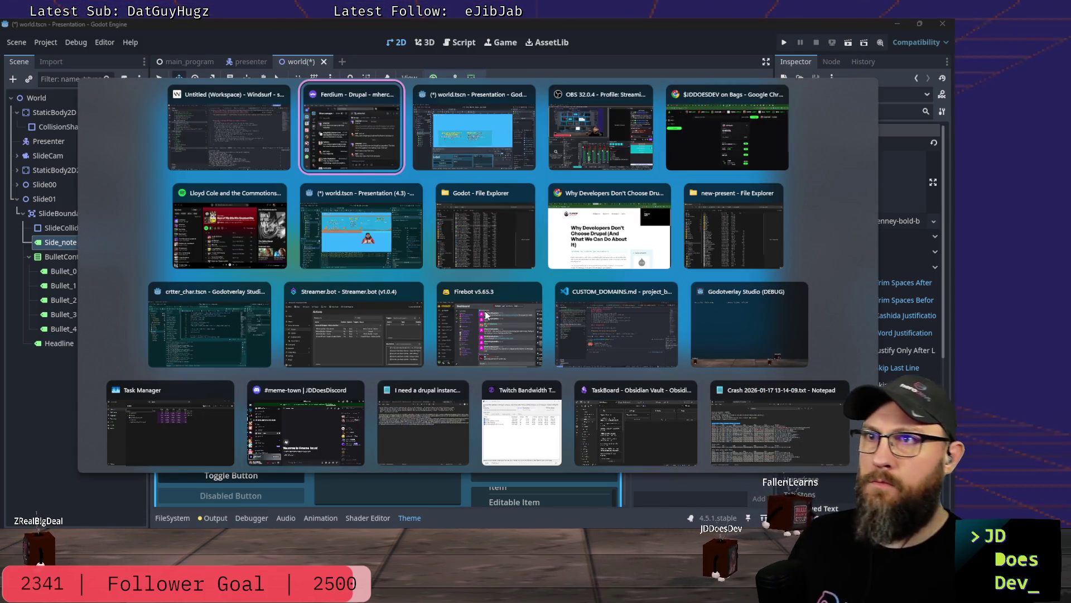
{"action": "key", "text": "Escape"}
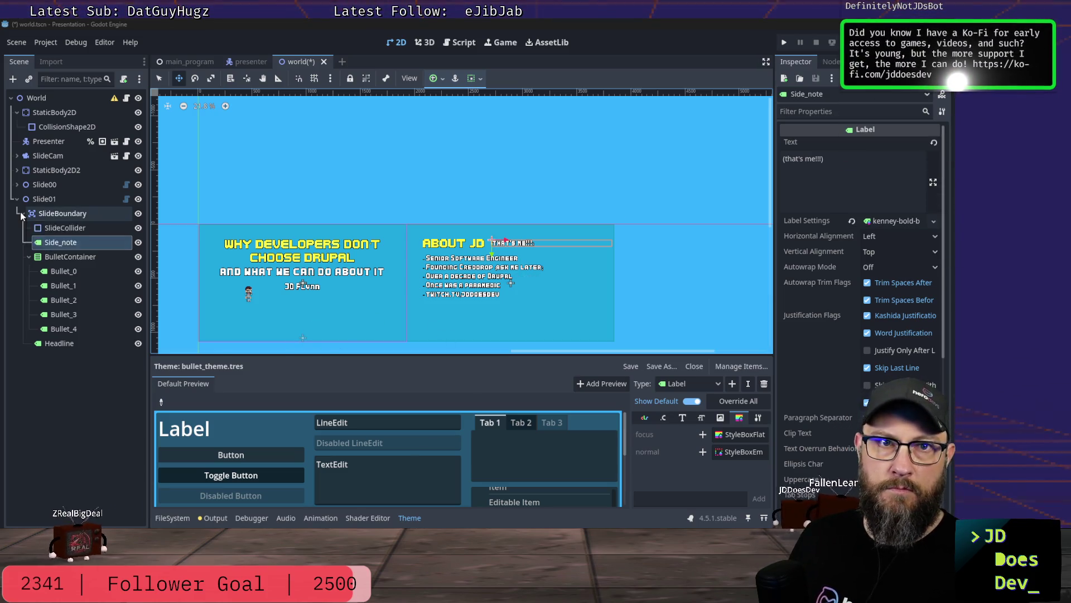
- Collapse the scene tree and add a SectionSlide node under Slide01
{"action": "left_click", "coordinate": [21, 214]}
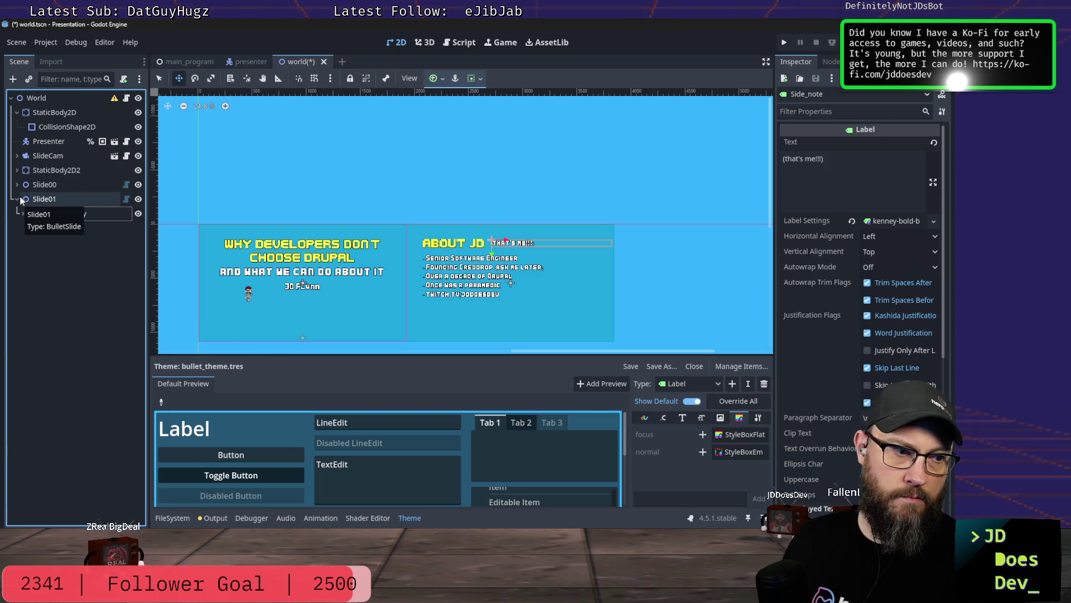
{"action": "left_click_drag", "start_coordinate": [16, 201], "coordinate": [17, 200]}
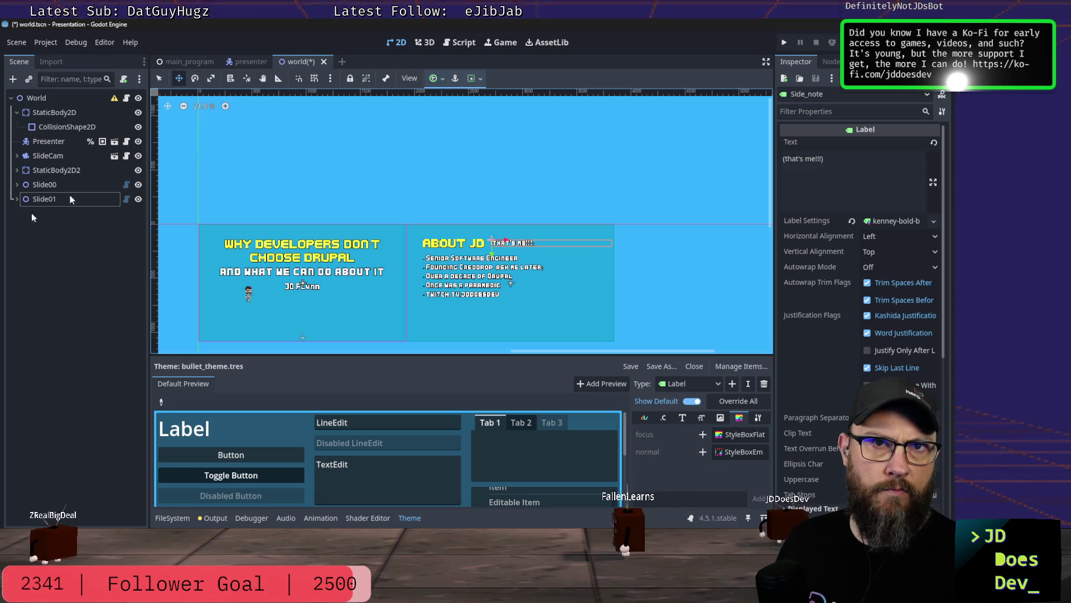
{"action": "left_click", "coordinate": [45, 198]}
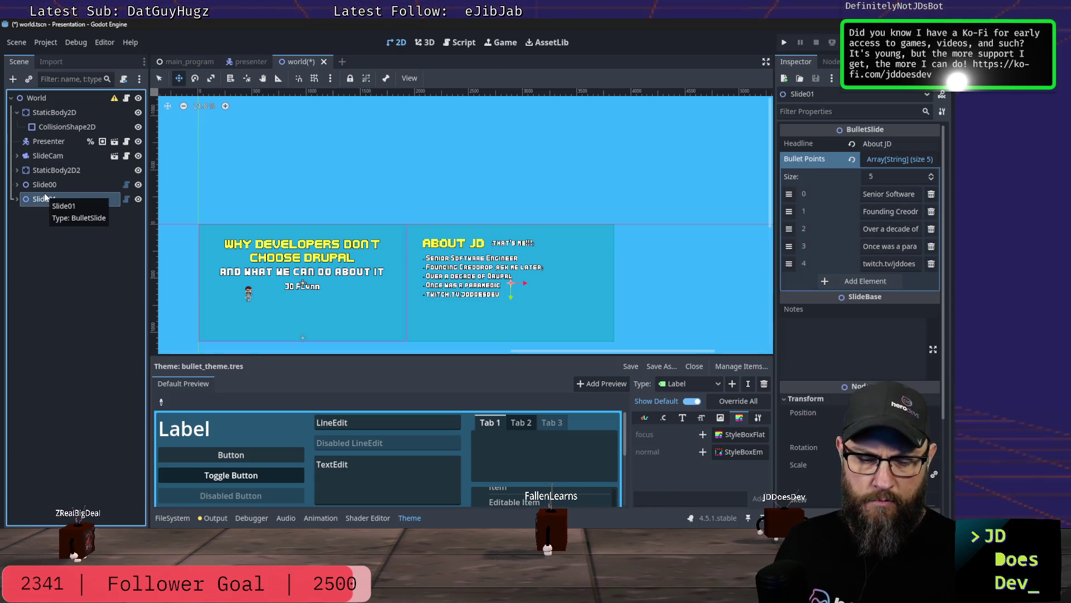
{"action": "key", "text": "ctrl+a"}
{"action": "type", "text": "sl"}
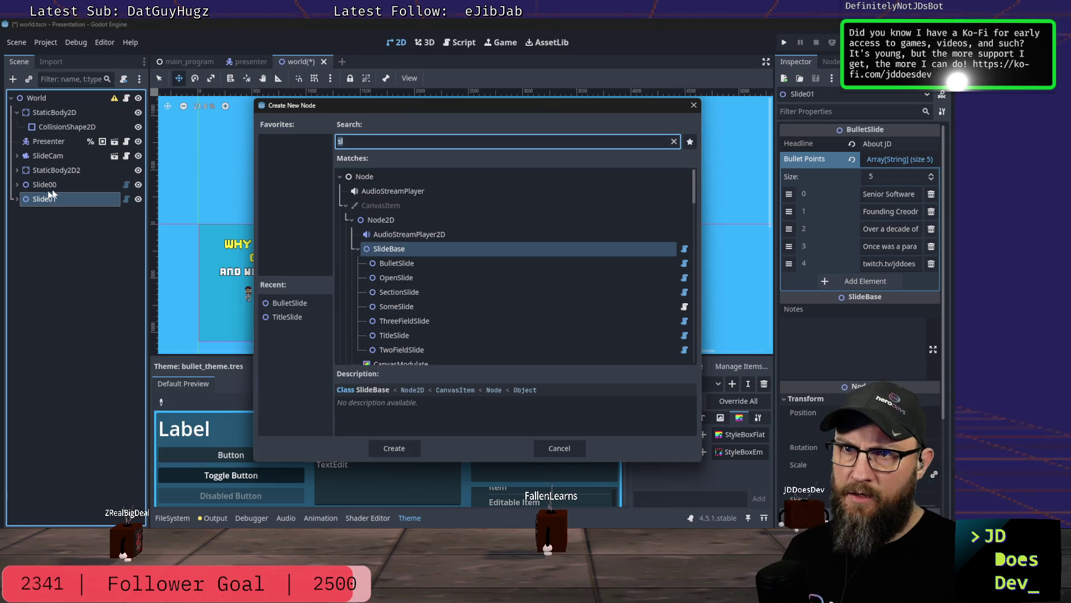
{"action": "left_click", "coordinate": [440, 291]}
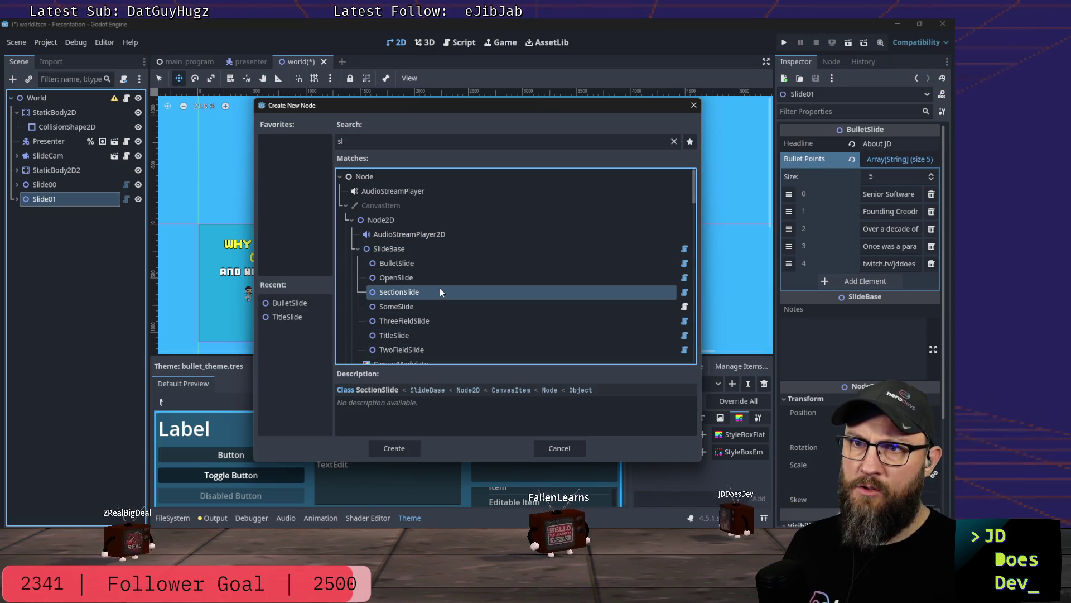
{"action": "double_click", "coordinate": [408, 296]}
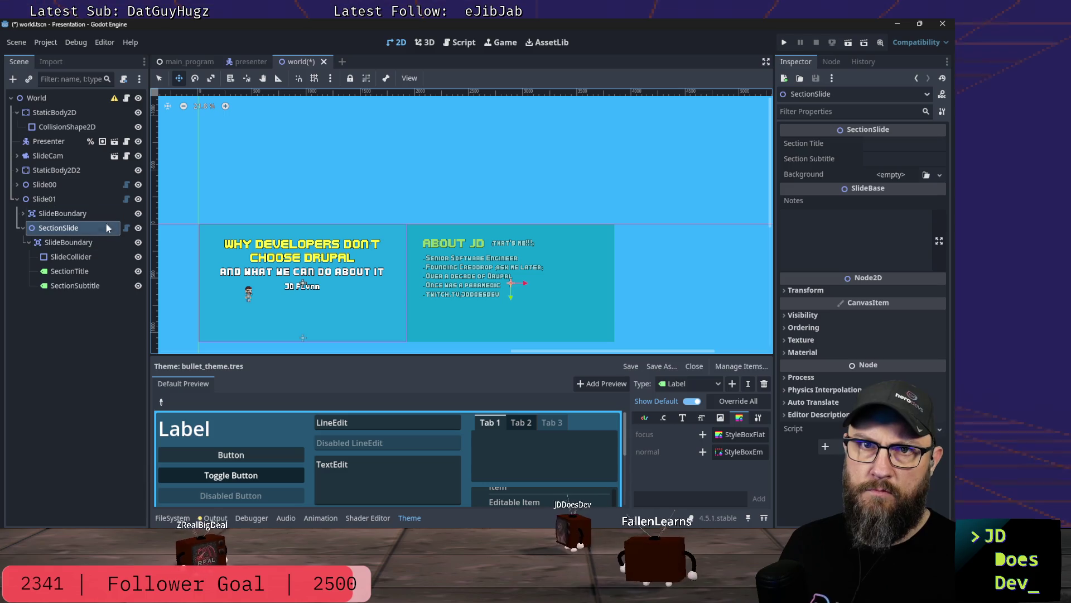
- Set the new SectionSlide's Section Title to Let's set the stage
{"action": "left_click", "coordinate": [895, 143]}
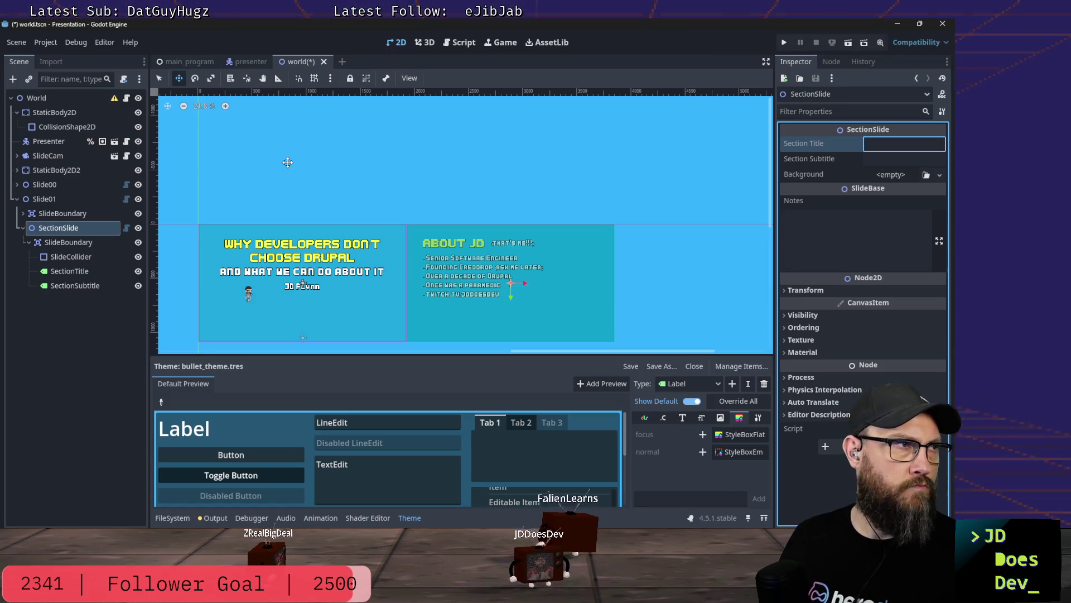
{"action": "type", "text": "L"}
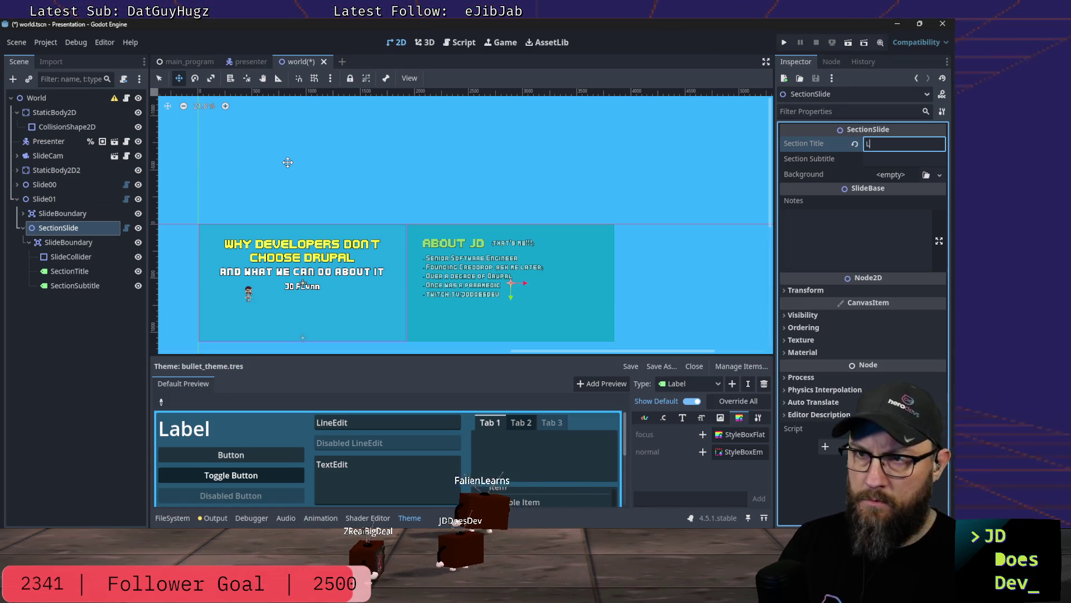
{"action": "type", "text": "et's set the"}
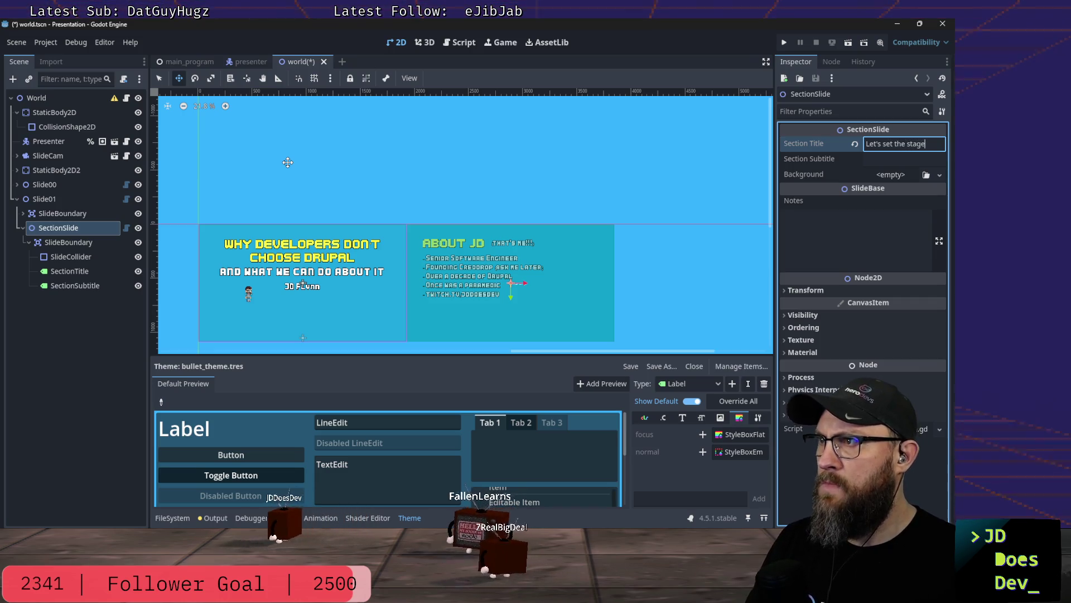
{"action": "type", "text": "stage"}
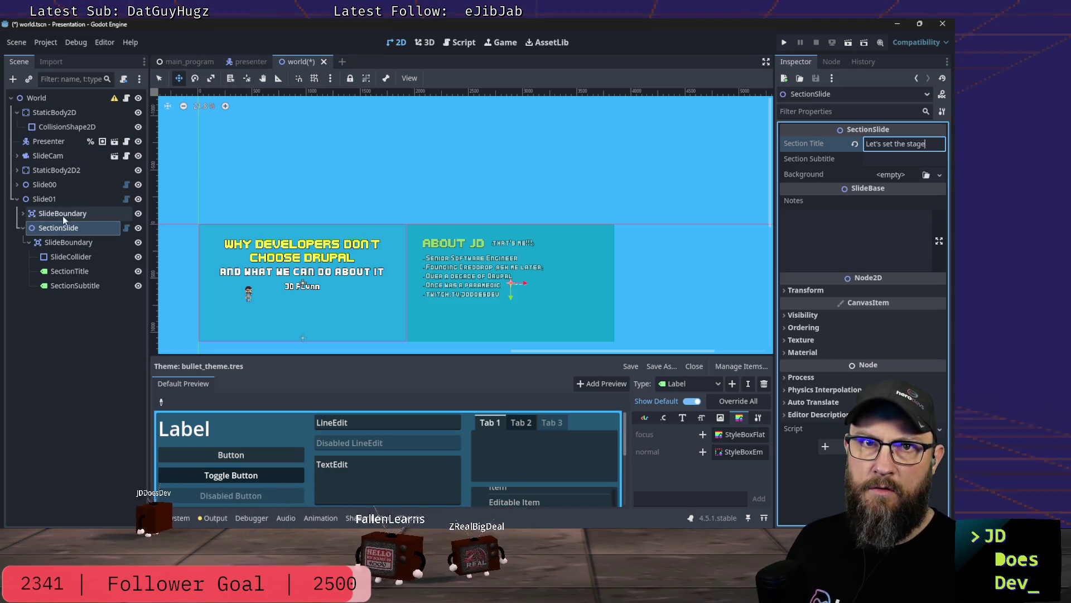
{"action": "left_click_drag", "start_coordinate": [62, 228], "coordinate": [15, 208]}
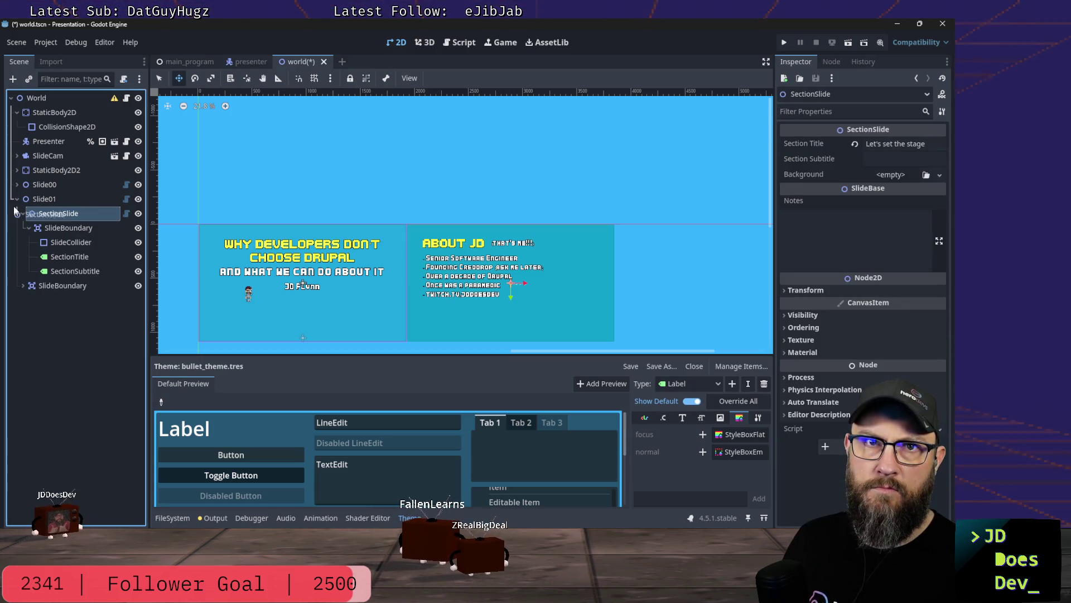
- Reparent SectionSlide so it sits directly under World
{"action": "mouse_move", "coordinate": [37, 207]}
{"action": "left_mouse_down"}
{"action": "mouse_move", "coordinate": [26, 311]}
{"action": "mouse_move", "coordinate": [31, 289]}
{"action": "left_mouse_up"}
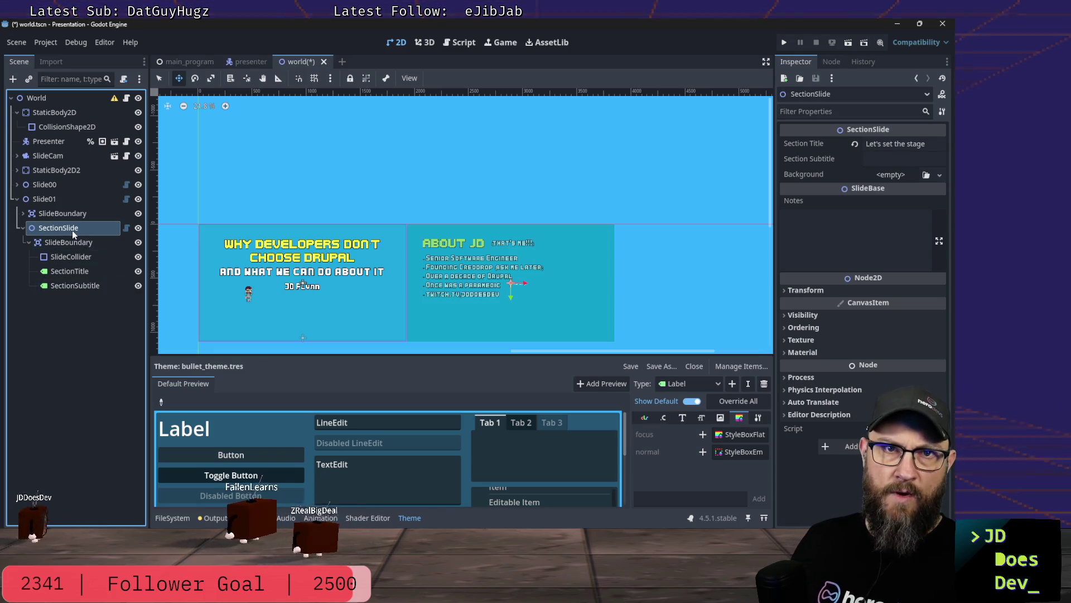
{"action": "mouse_move", "coordinate": [58, 229]}
{"action": "left_mouse_down"}
{"action": "mouse_move", "coordinate": [21, 227]}
{"action": "mouse_move", "coordinate": [32, 208]}
{"action": "mouse_move", "coordinate": [15, 208]}
{"action": "mouse_move", "coordinate": [25, 198]}
{"action": "mouse_move", "coordinate": [23, 296]}
{"action": "left_mouse_up"}
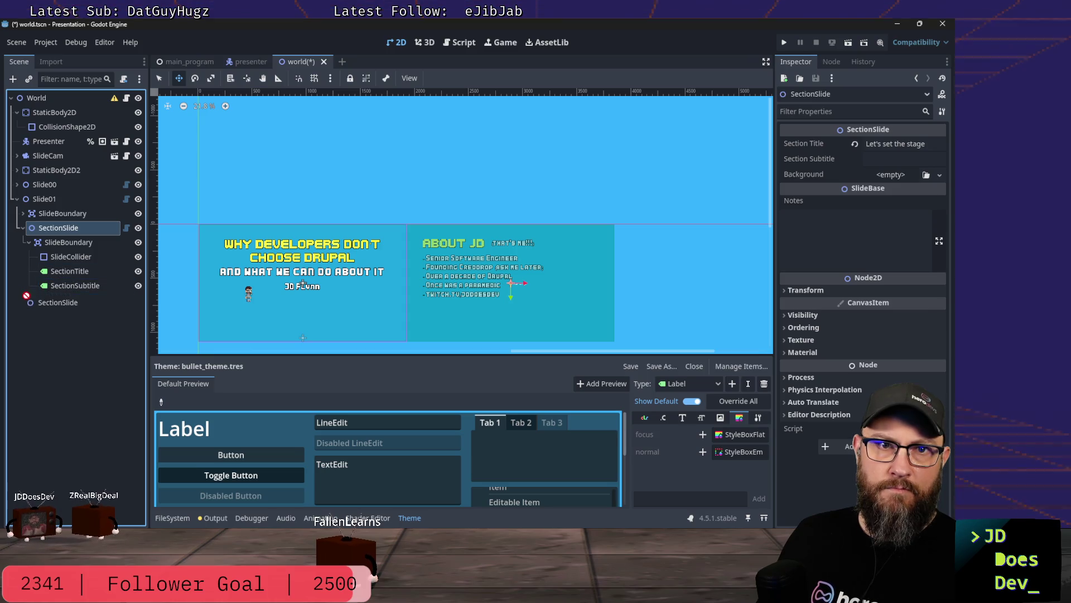
{"action": "mouse_move", "coordinate": [29, 291]}
{"action": "left_mouse_down"}
{"action": "mouse_move", "coordinate": [34, 231]}
{"action": "mouse_move", "coordinate": [16, 230]}
{"action": "left_mouse_up"}
{"action": "right_click", "coordinate": [67, 228]}
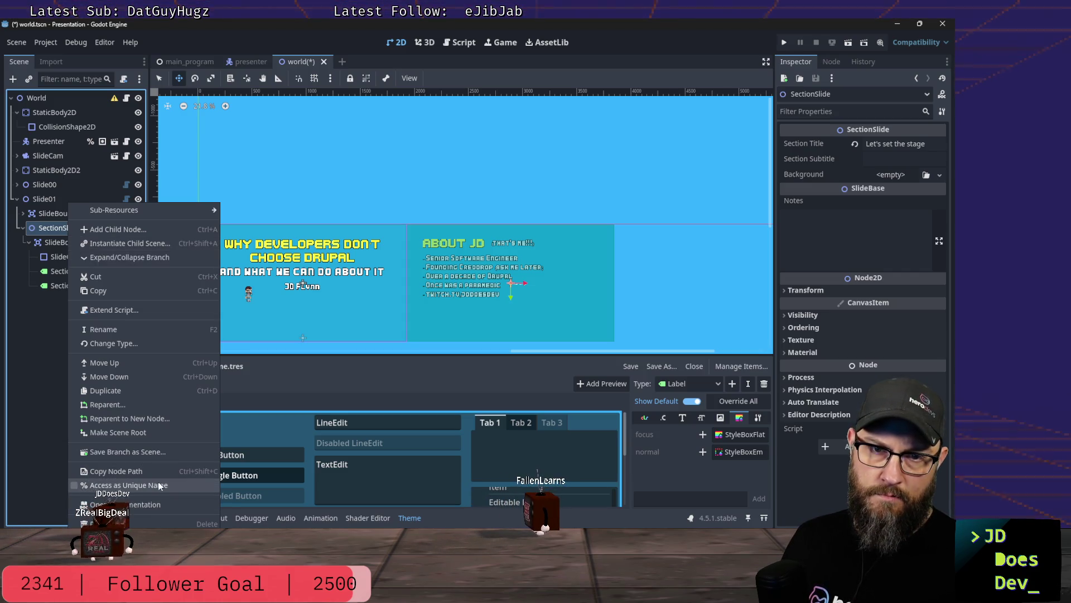
{"action": "left_click", "coordinate": [125, 404]}
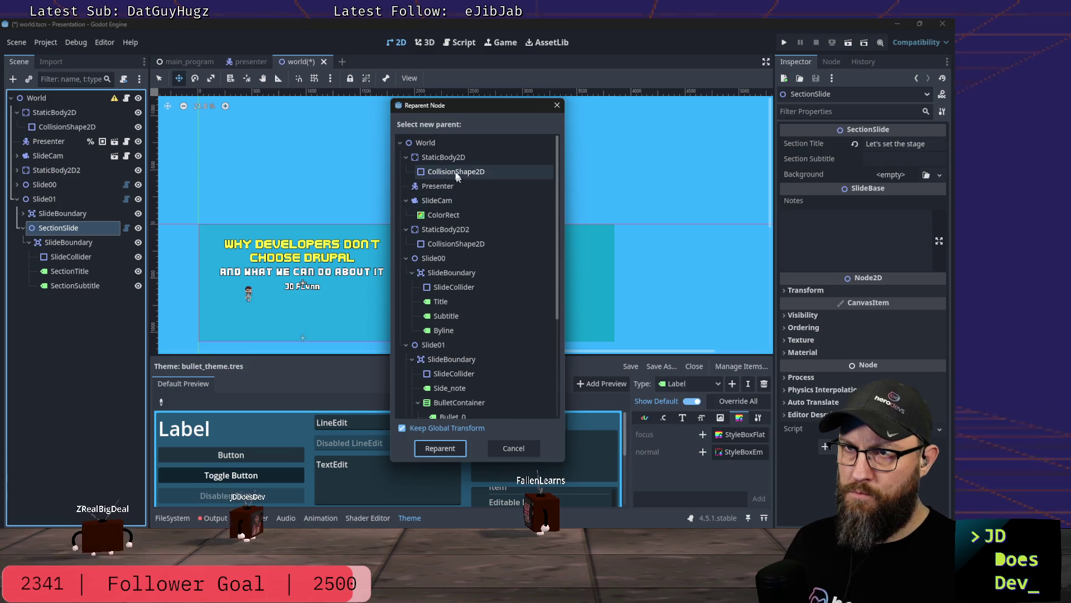
{"action": "double_click", "coordinate": [430, 144]}
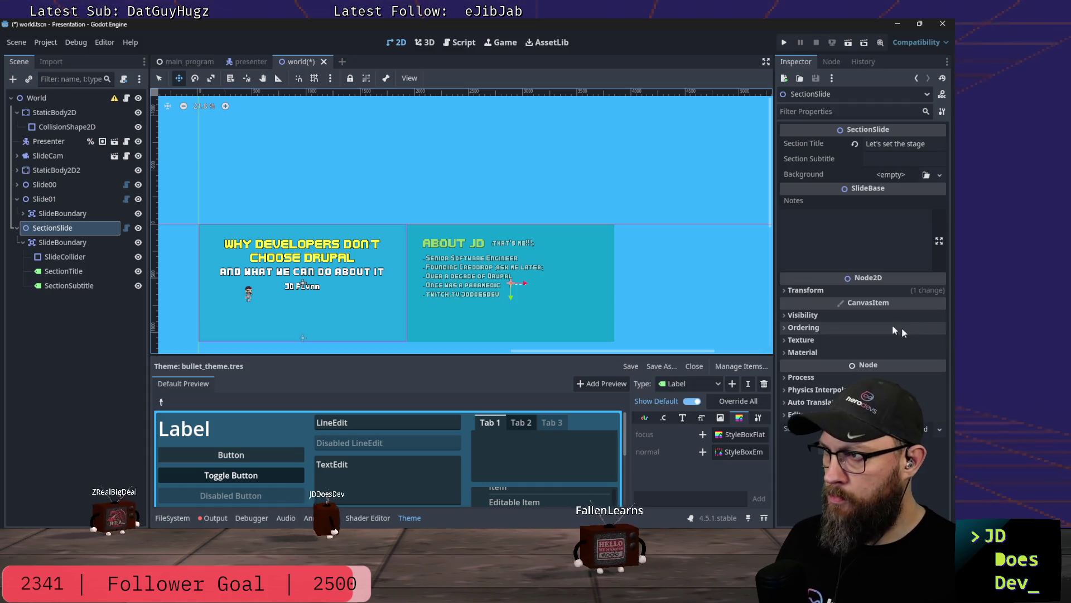
- Set SectionSlide's Position x to 1920*2, giving 3840
{"action": "left_click", "coordinate": [822, 288]}
{"action": "left_click", "coordinate": [915, 304]}
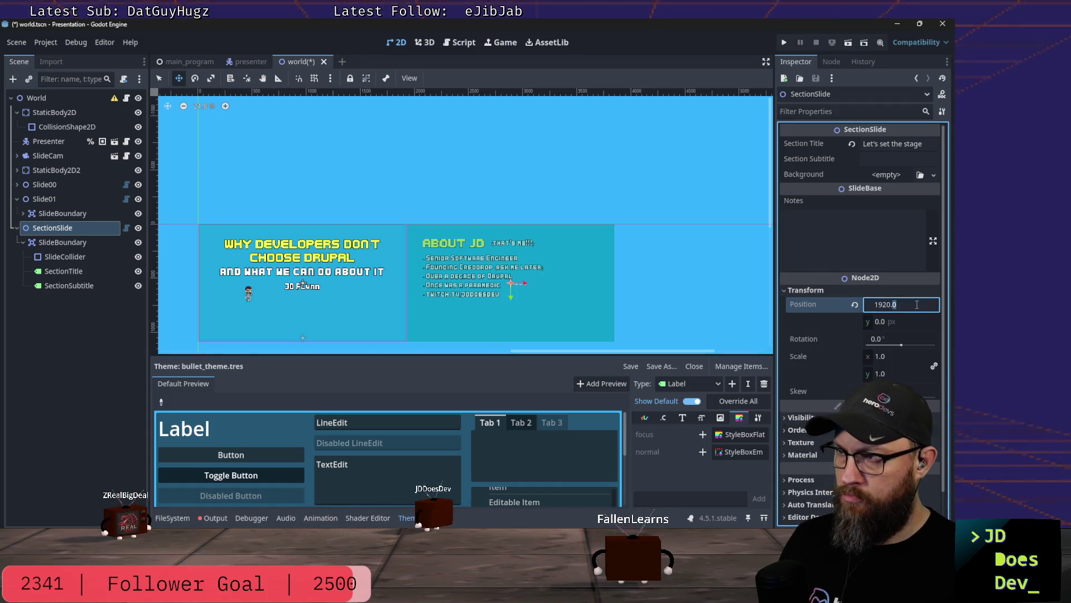
{"action": "left_click", "coordinate": [914, 306]}
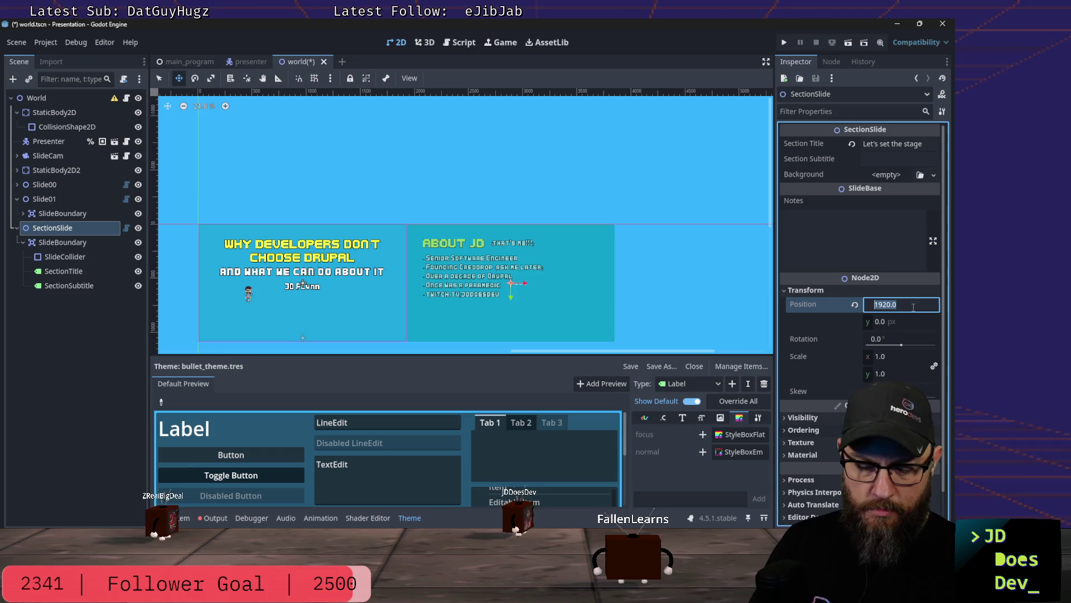
{"action": "key", "text": "BackSpace"}
{"action": "key", "text": "BackSpace"}
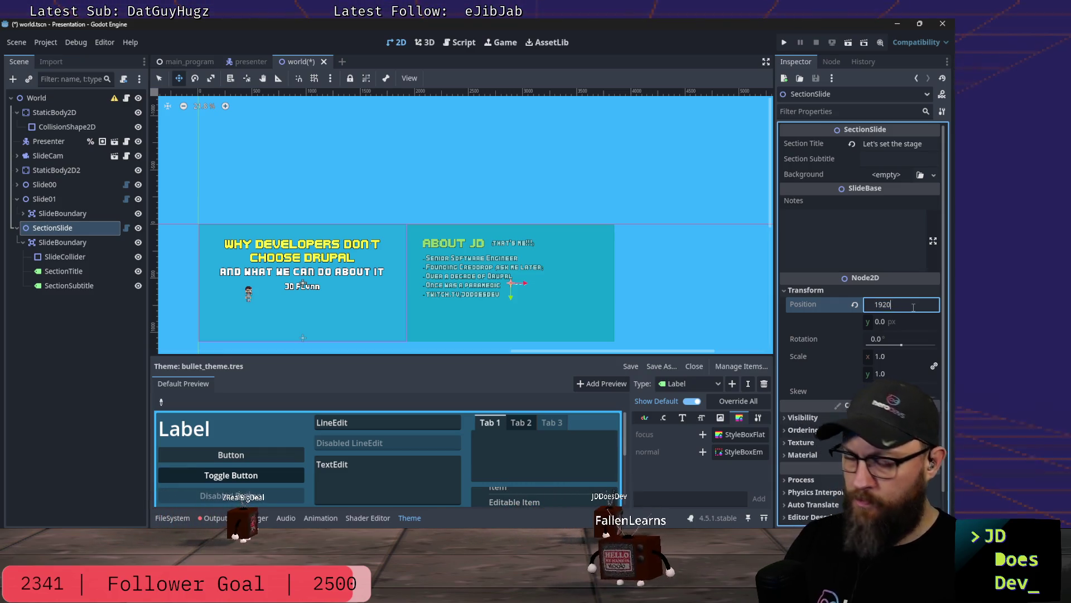
{"action": "type", "text": "*2"}
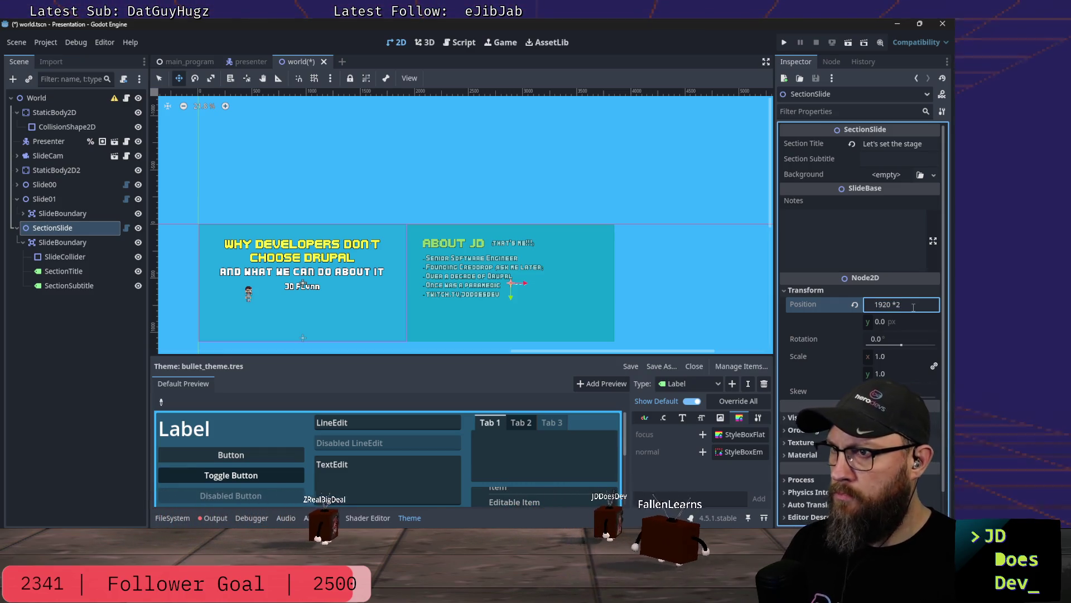
{"action": "key", "text": "Tab"}
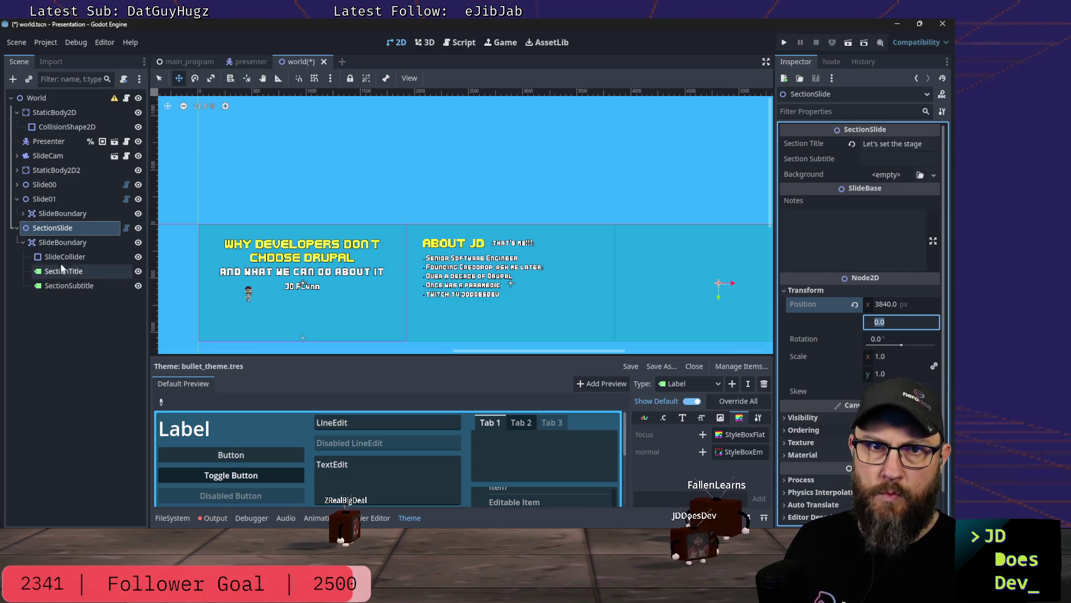
{"action": "left_click", "coordinate": [65, 272]}
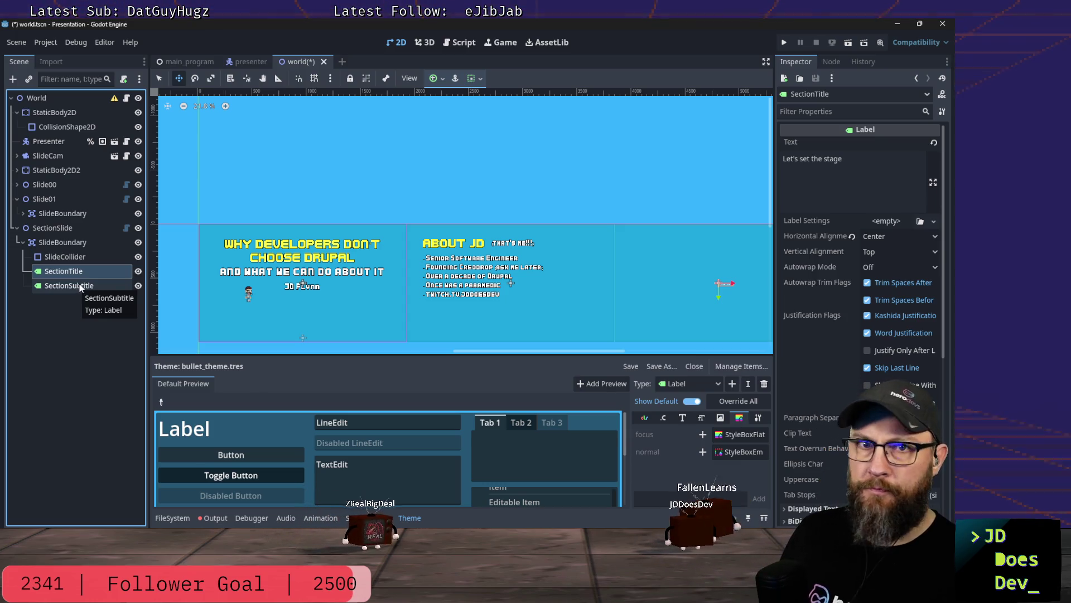
- Select the SectionTitle label and open the file chooser for its Label Settings
{"action": "left_click", "coordinate": [80, 286]}
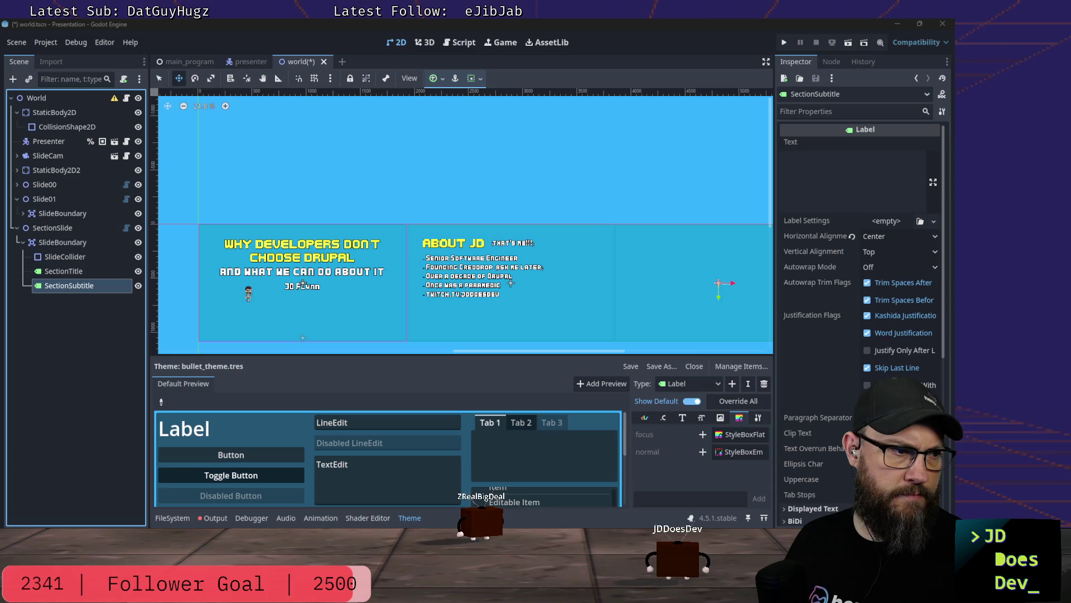
{"action": "key", "text": "alt+Tab"}
{"action": "key", "text": "alt+Tab"}
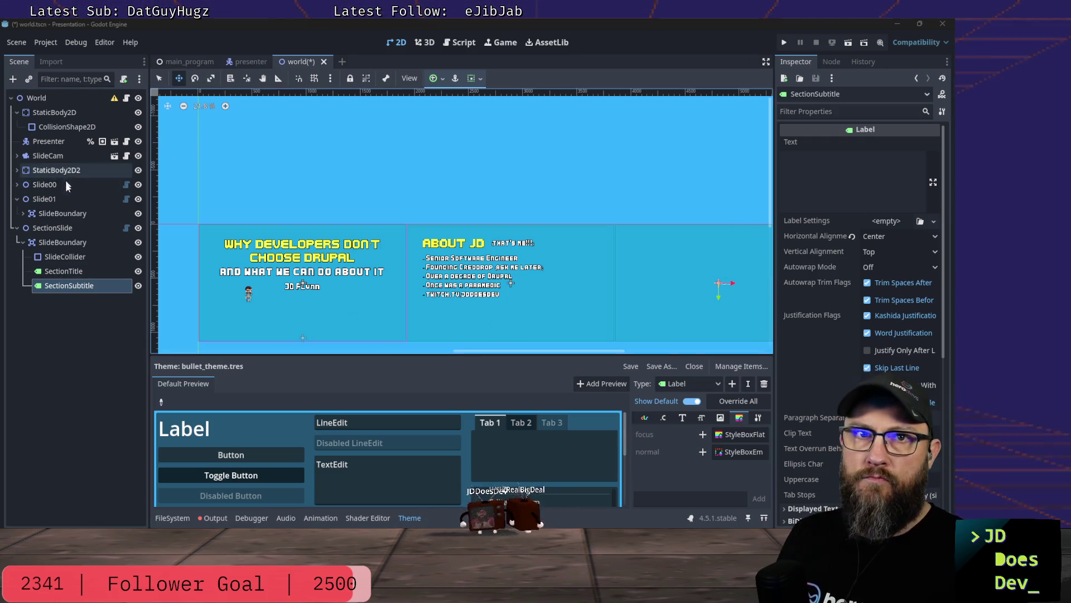
{"action": "left_click", "coordinate": [35, 229]}
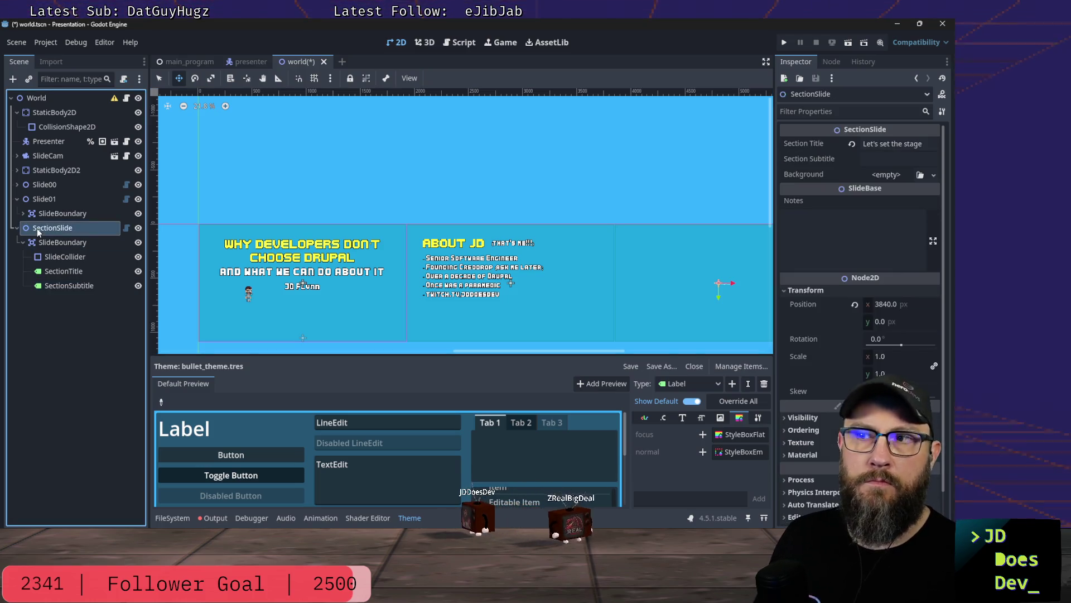
{"action": "left_click", "coordinate": [64, 271]}
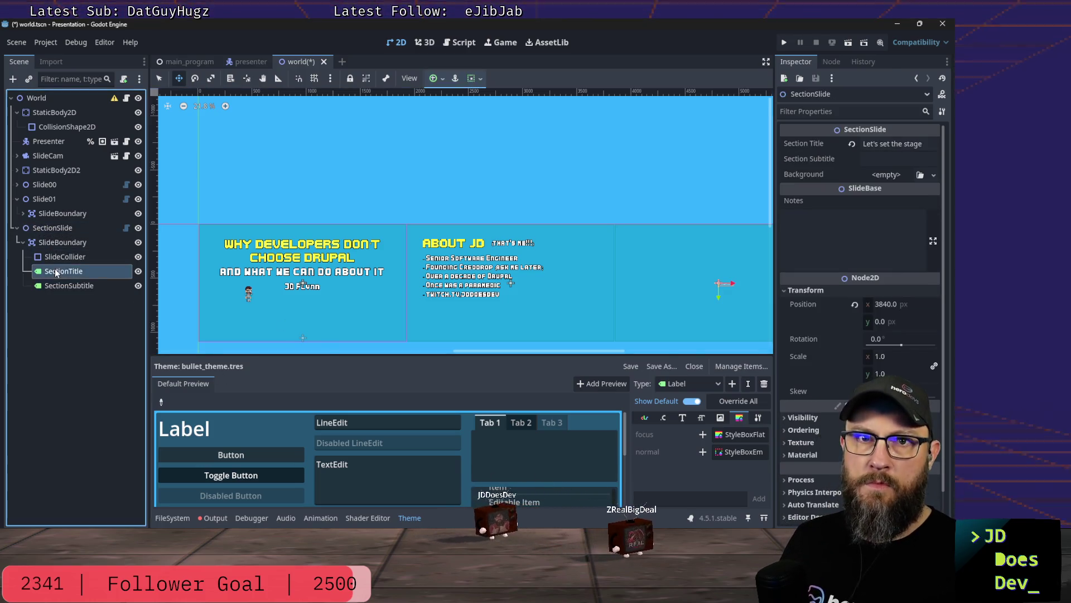
{"action": "left_click", "coordinate": [920, 221]}
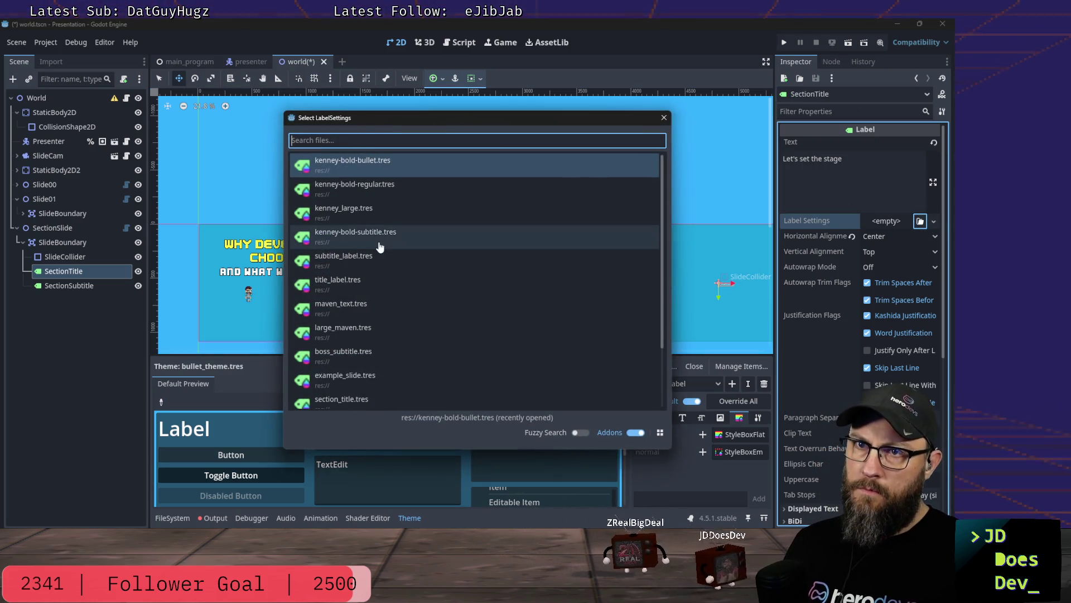
- Apply kenney_large.tres to SectionTitle, anchor it centred, and move it up on the slide
{"action": "left_click", "coordinate": [352, 207]}
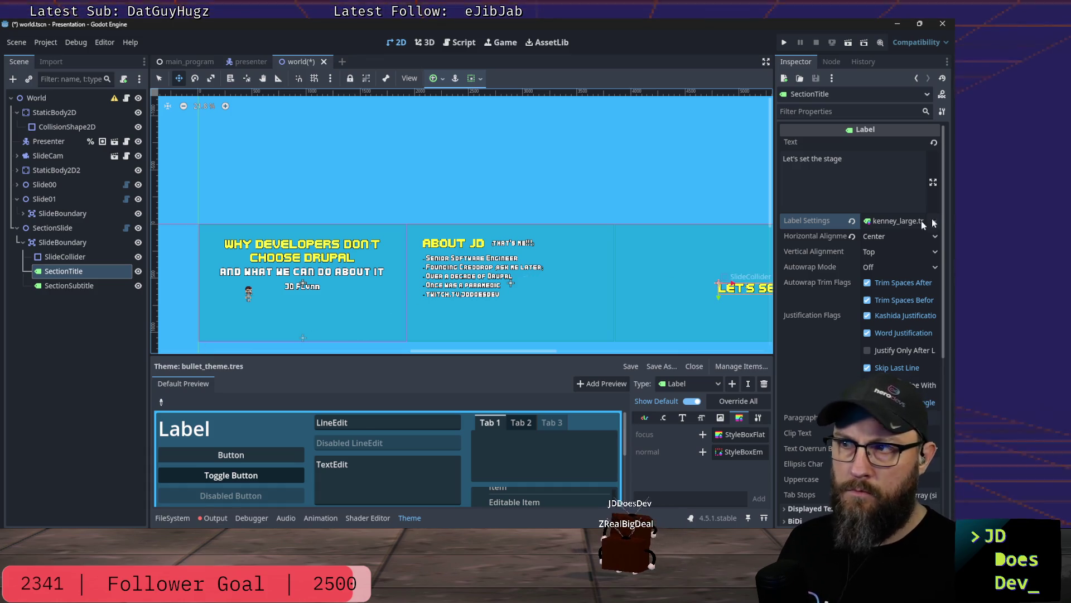
{"action": "left_click_drag", "start_coordinate": [748, 291], "coordinate": [665, 283]}
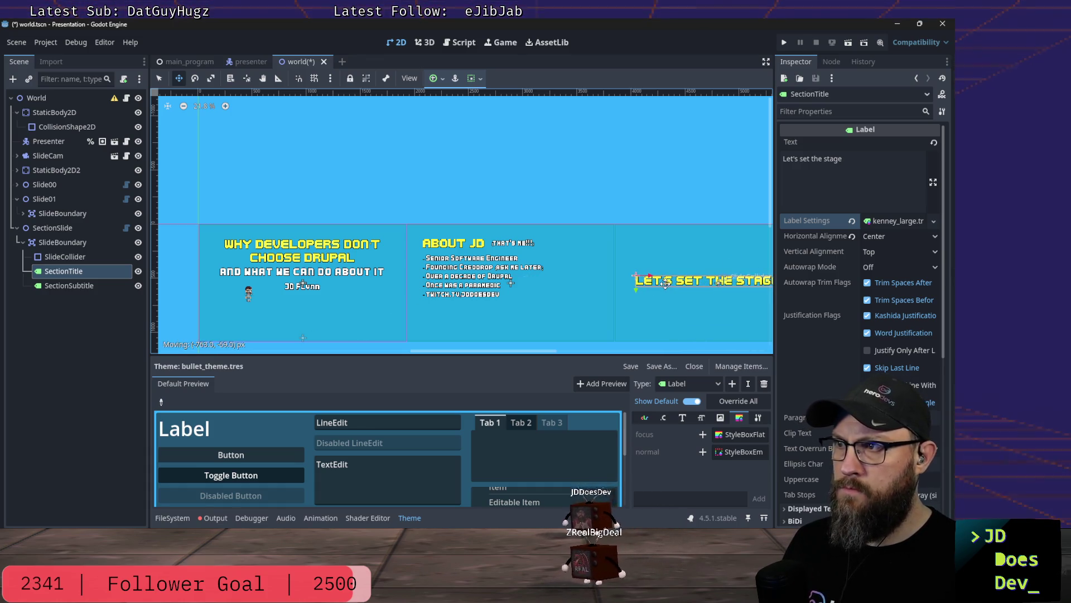
{"action": "left_click", "coordinate": [433, 79]}
{"action": "left_click", "coordinate": [457, 134]}
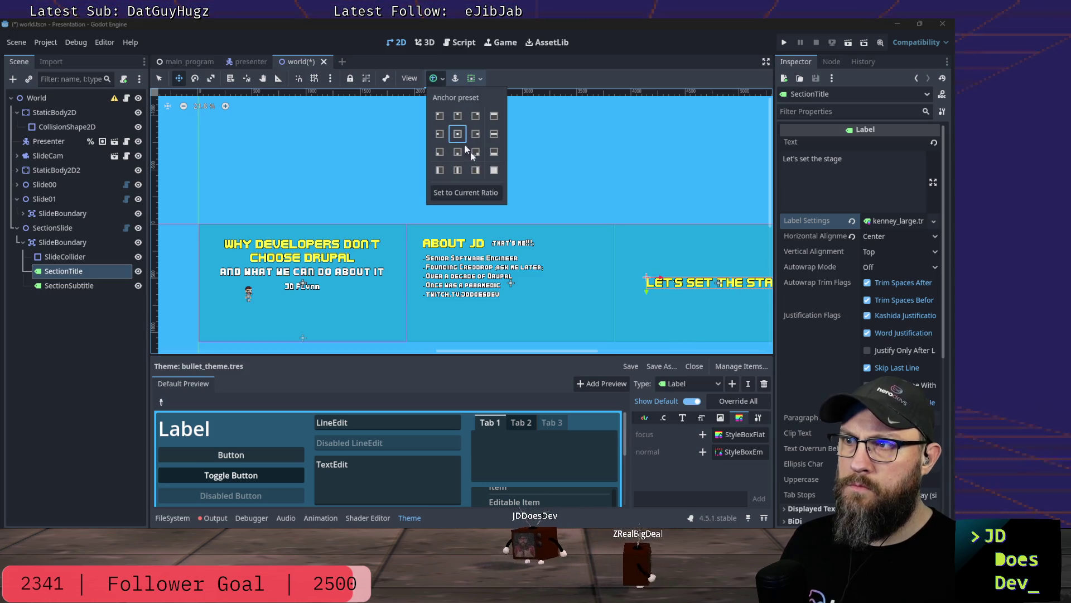
{"action": "left_click", "coordinate": [552, 357]}
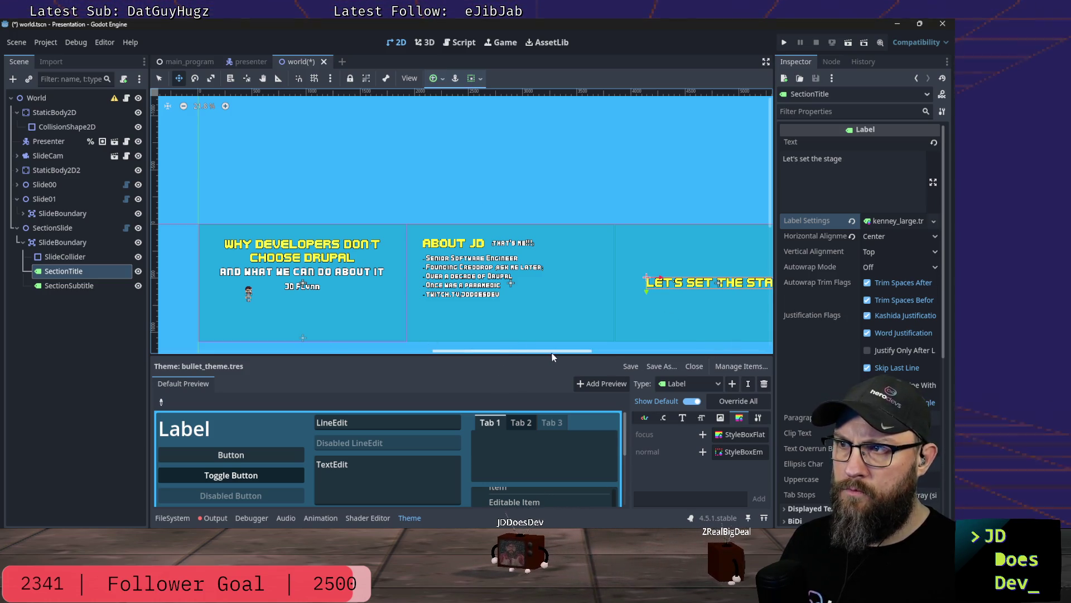
{"action": "left_click_drag", "start_coordinate": [530, 353], "coordinate": [638, 352]}
{"action": "left_click_drag", "start_coordinate": [550, 283], "coordinate": [548, 262]}
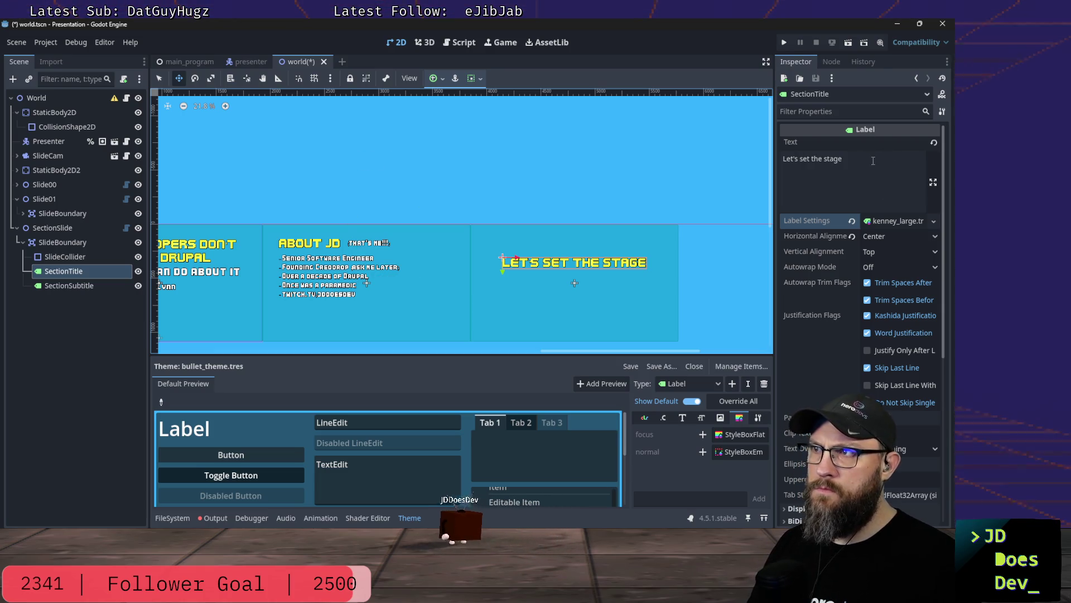
- Type 'With a few uncomfortable questions' into SectionSlide's Notes
{"action": "left_click", "coordinate": [55, 227]}
{"action": "left_click", "coordinate": [875, 230]}
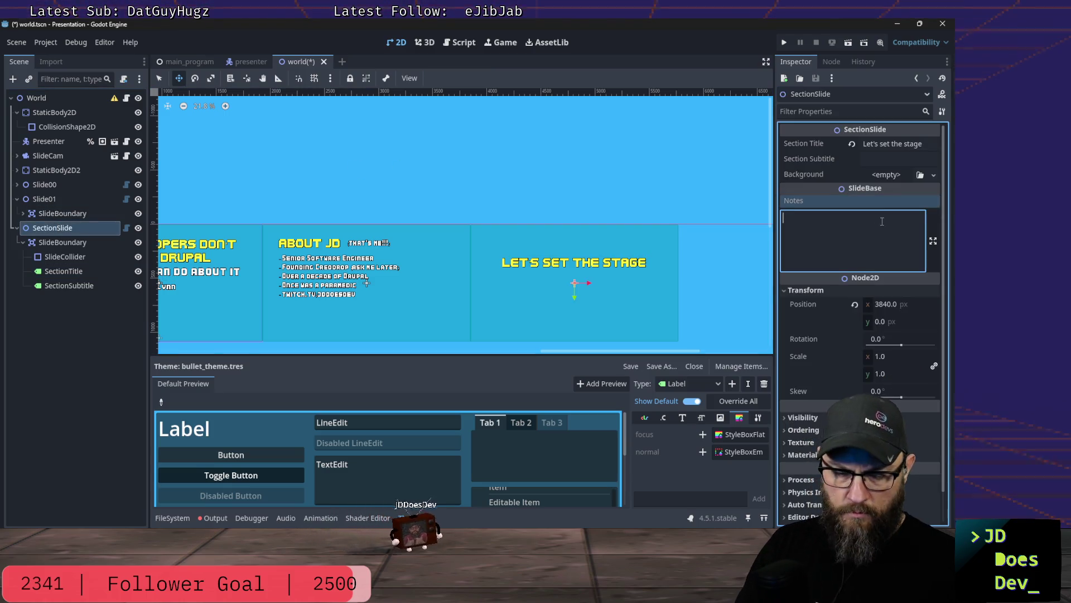
{"action": "type", "text": "With a few unc"}
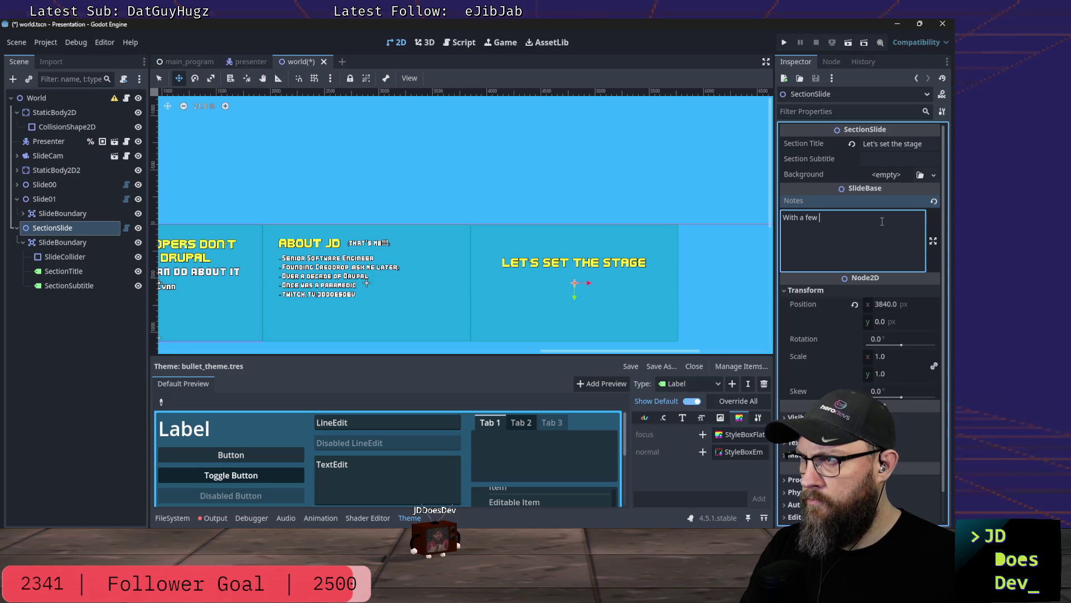
{"action": "type", "text": "omfortable"}
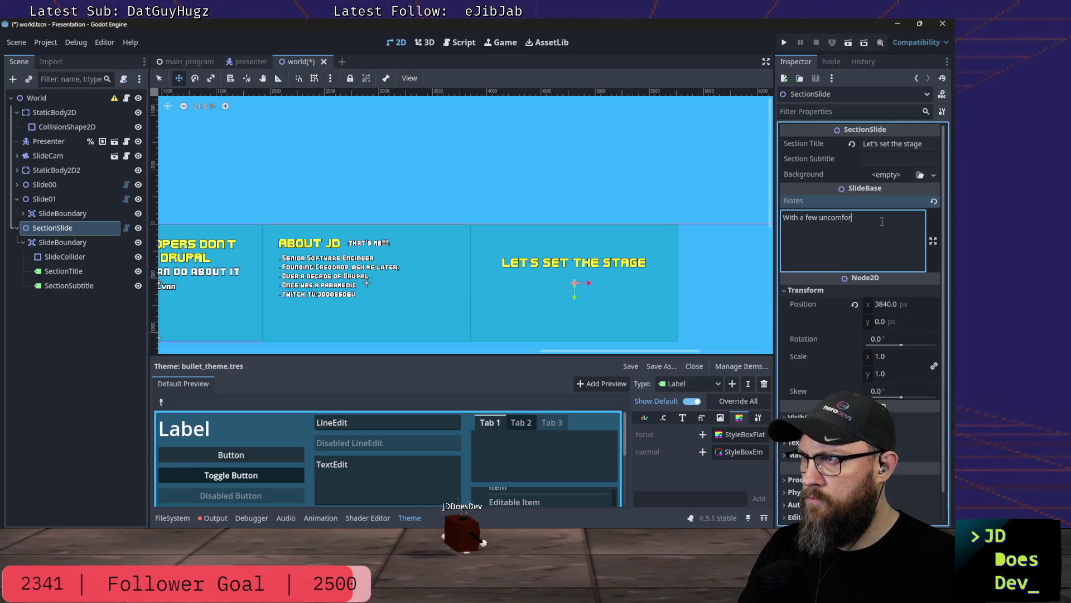
{"action": "type", "text": " questions"}
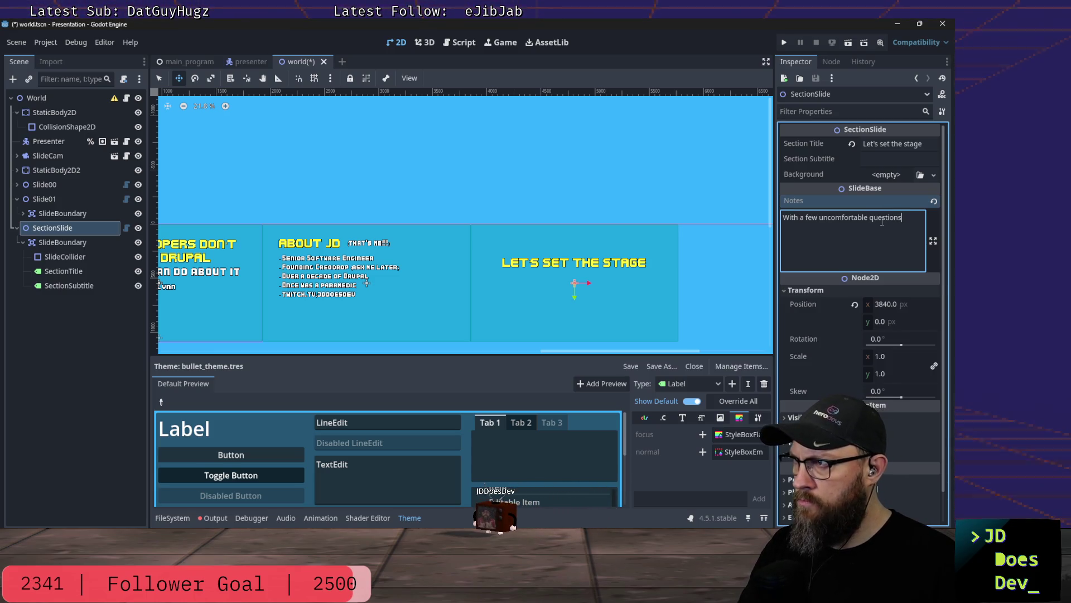
- Save the world scene with the finished SectionSlide notes
{"action": "key", "text": "ctrl+s"}
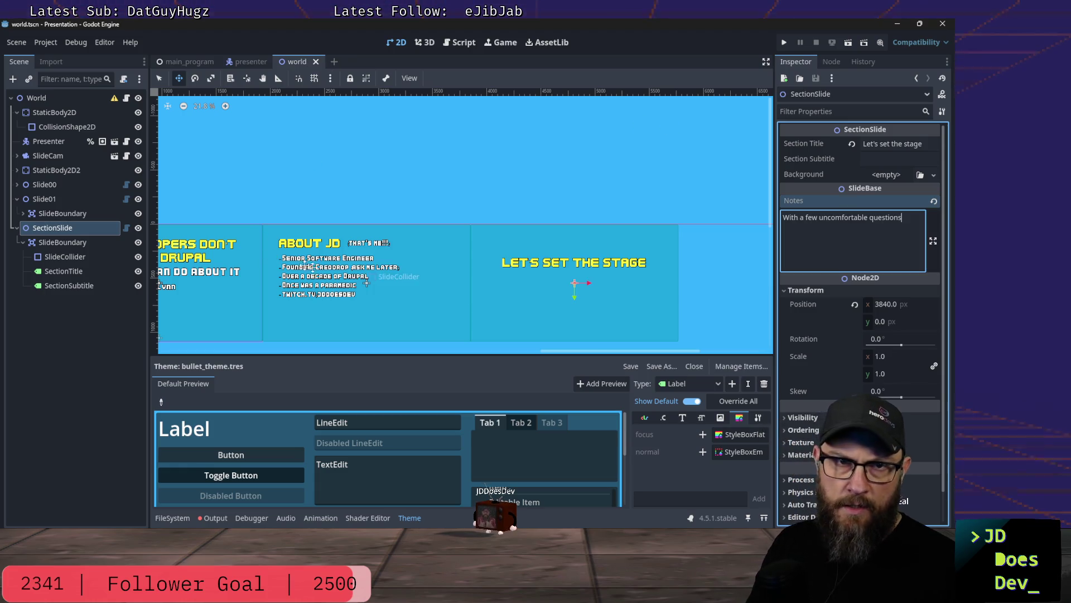
{"action": "left_click", "coordinate": [127, 229]}
- Scroll through SectionSlide.gd to review how _ready builds the SectionTitle and SectionSubtitle labels
{"action": "scroll", "coordinate": [521, 274], "scroll_direction": "down", "scroll_amount": 3}
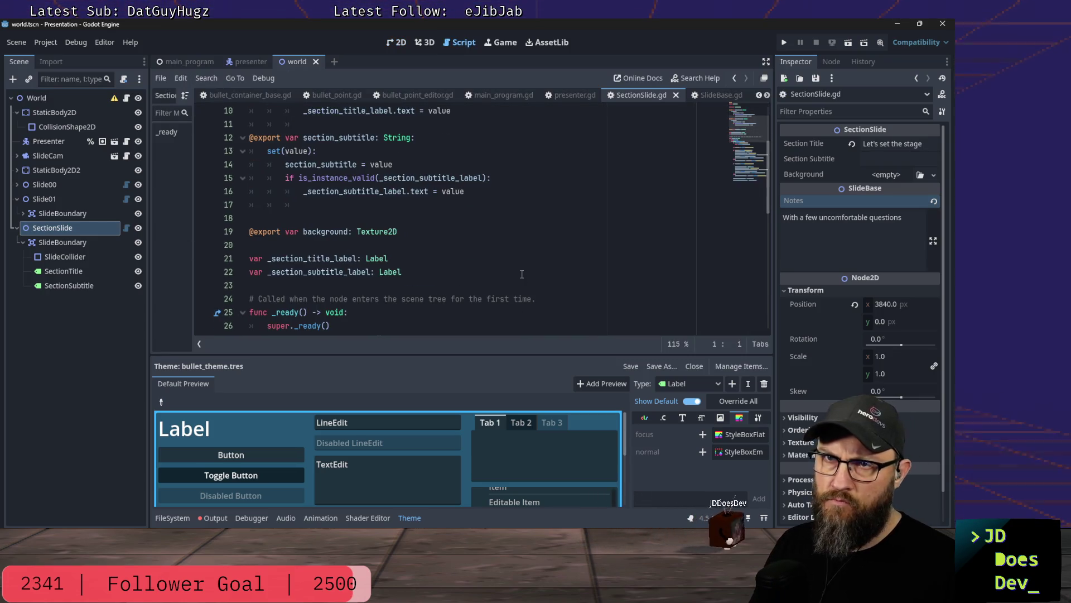
{"action": "scroll", "coordinate": [516, 277], "scroll_direction": "up", "scroll_amount": 3}
{"action": "scroll", "coordinate": [515, 276], "scroll_direction": "down", "scroll_amount": 3}
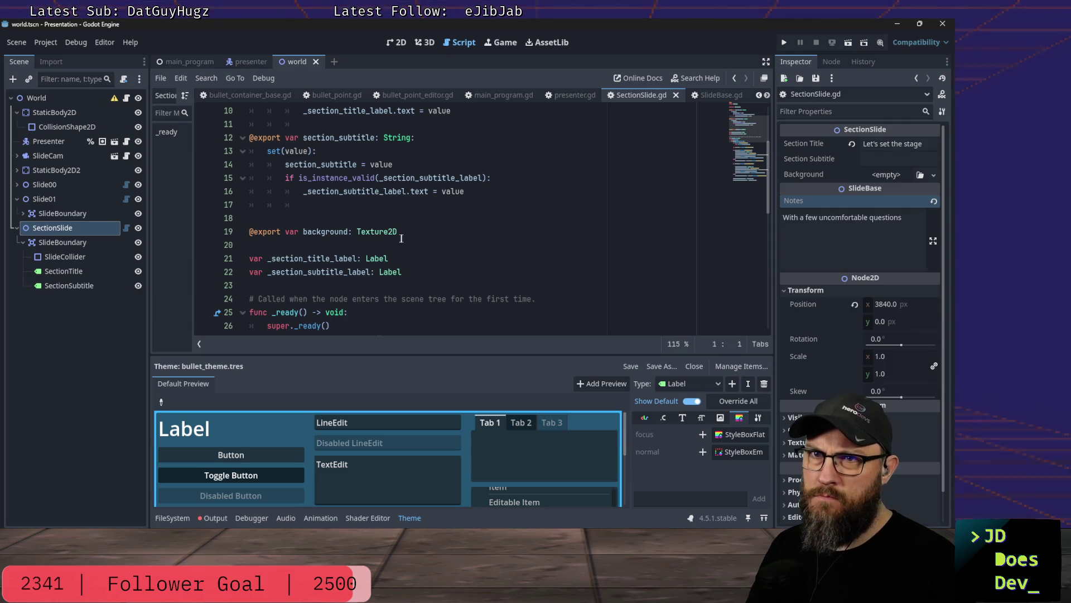
{"action": "scroll", "coordinate": [458, 243], "scroll_direction": "down", "scroll_amount": 5}
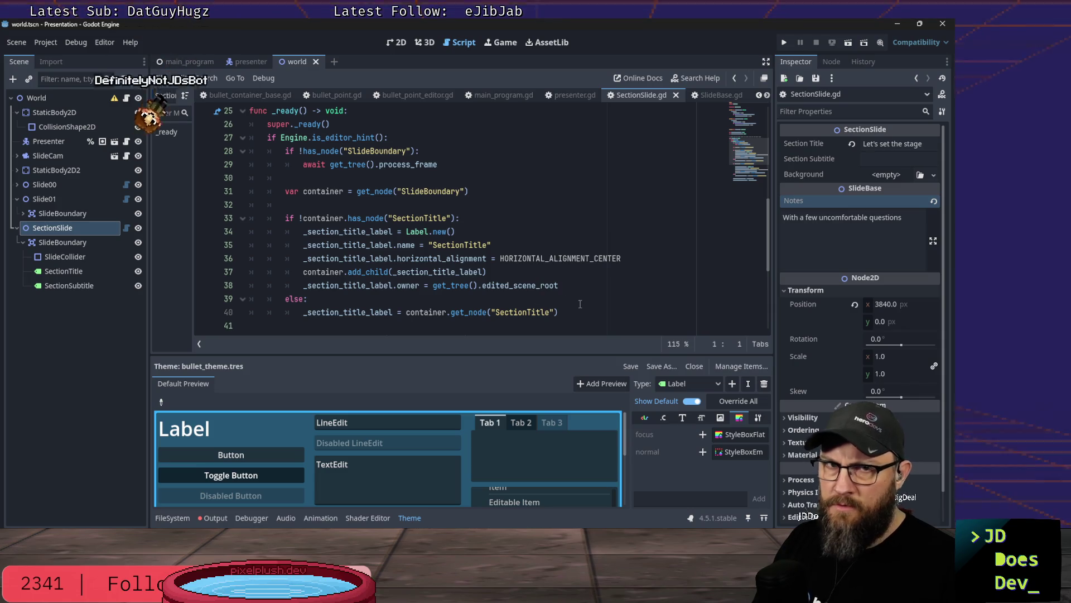
{"action": "scroll", "coordinate": [558, 302], "scroll_direction": "down", "scroll_amount": 3}
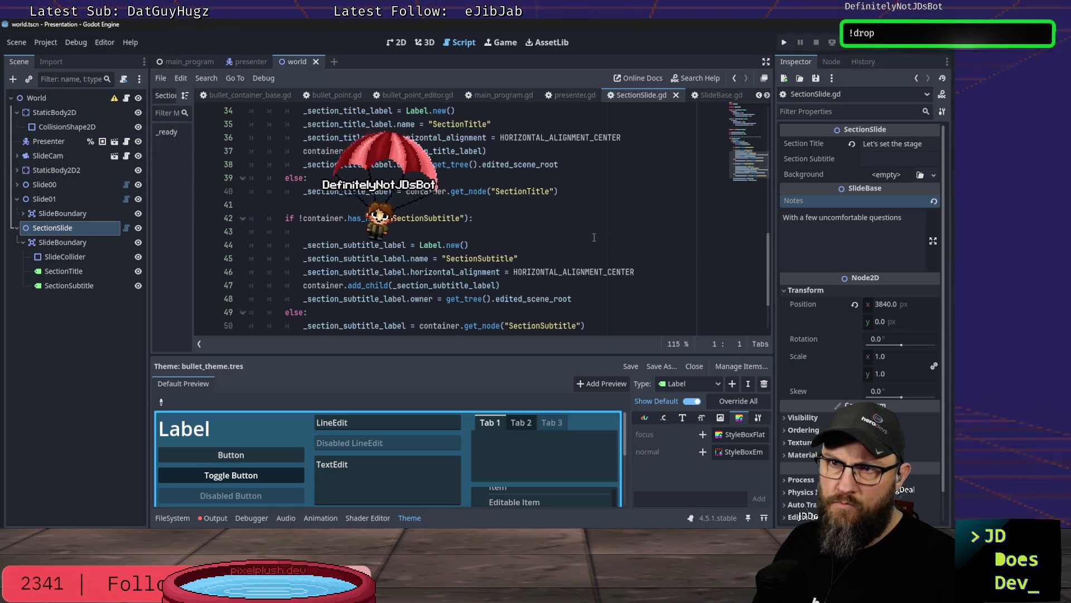
{"action": "scroll", "coordinate": [591, 240], "scroll_direction": "down", "scroll_amount": 2}
{"action": "scroll", "coordinate": [590, 255], "scroll_direction": "up", "scroll_amount": 4}
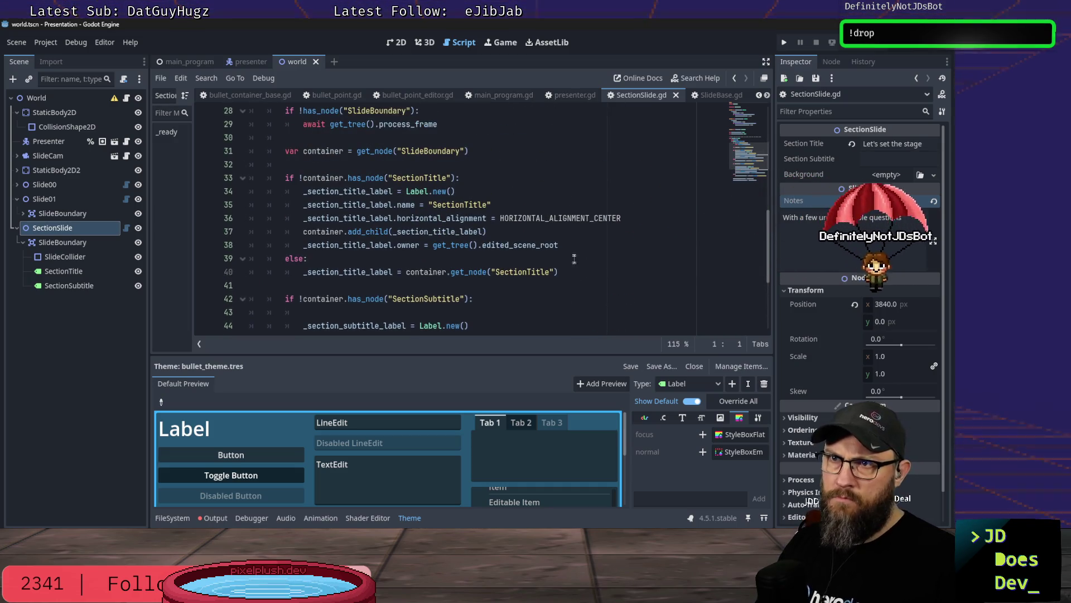
{"action": "scroll", "coordinate": [486, 277], "scroll_direction": "up", "scroll_amount": 9}
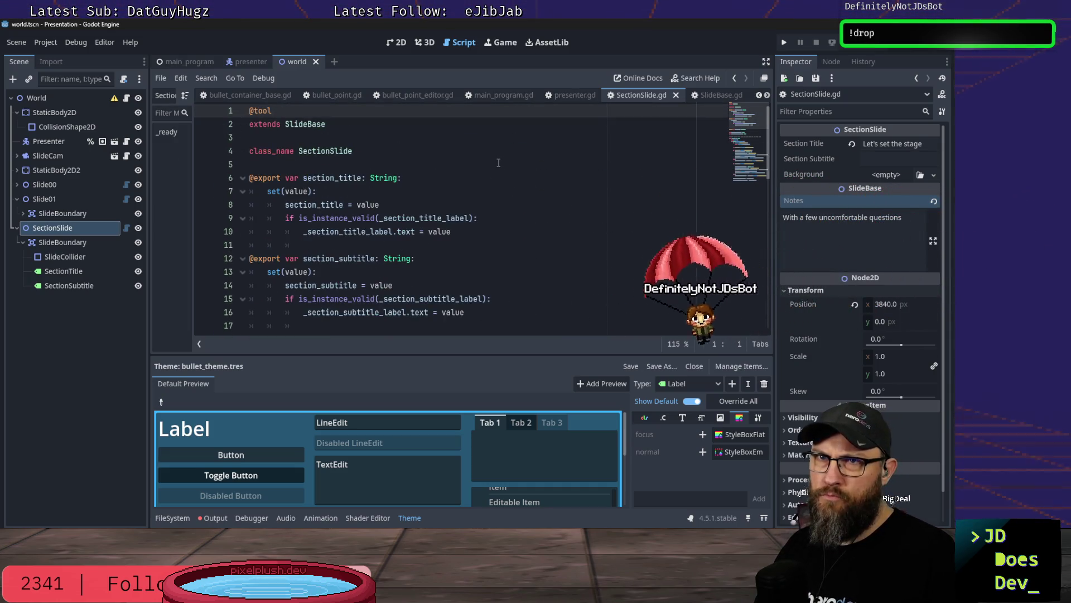
{"action": "left_click", "coordinate": [368, 151]}
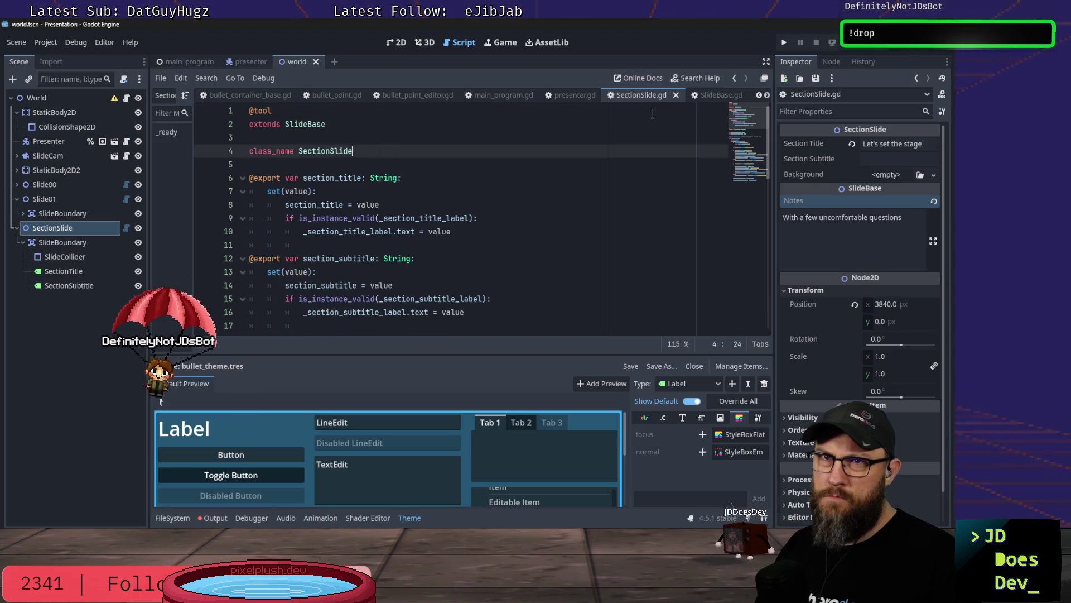
{"action": "key", "text": "Return"}
{"action": "key", "text": "Return"}
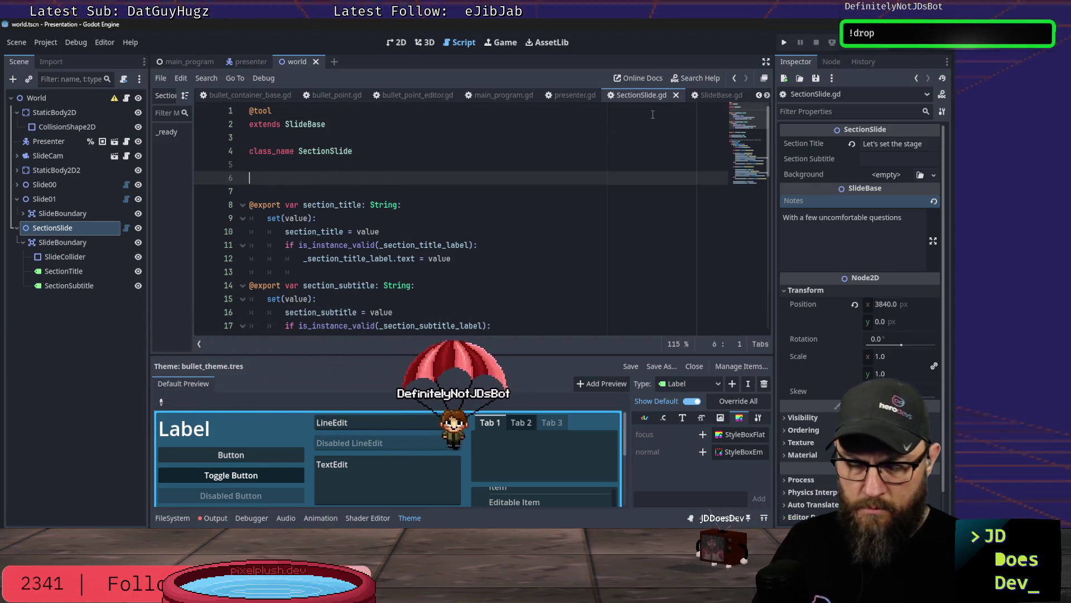
{"action": "type", "text": "@on"}
{"action": "key", "text": "Return"}
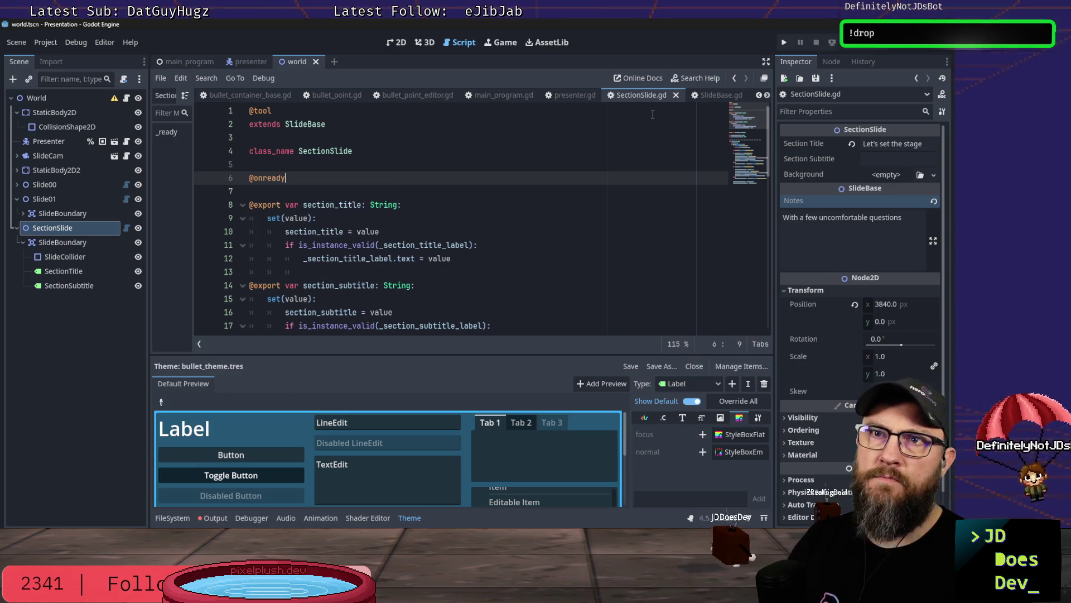
{"action": "type", "text": "var title_font ="}
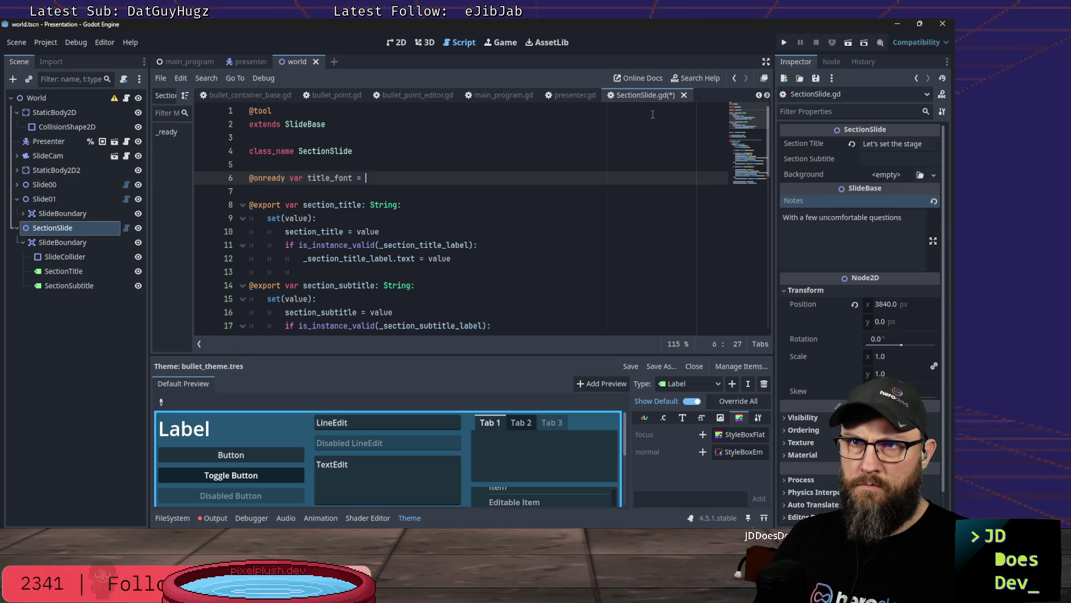
{"action": "key", "text": "ctrl+space"}
{"action": "type", "text": "lo"}
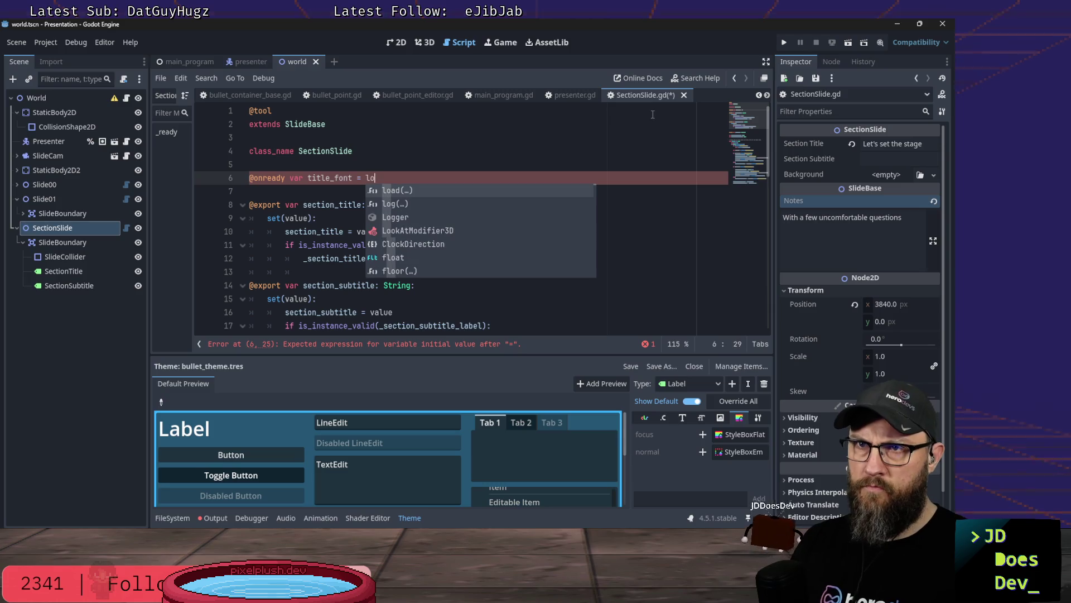
{"action": "key", "text": "BackSpace"}
{"action": "key", "text": "BackSpace"}
{"action": "type", "text": "pre"}
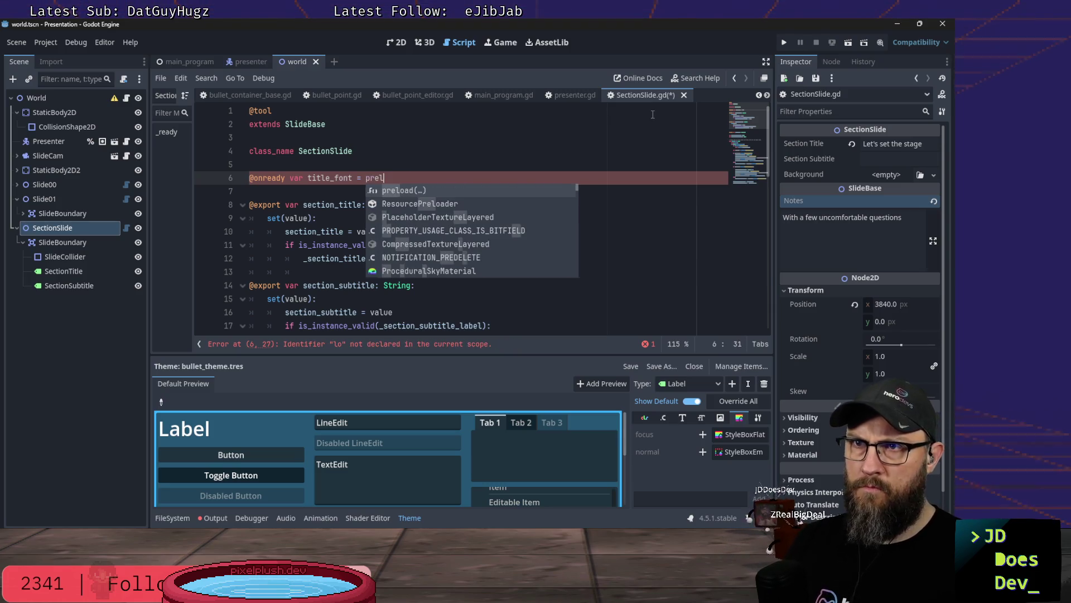
{"action": "key", "text": "Return"}
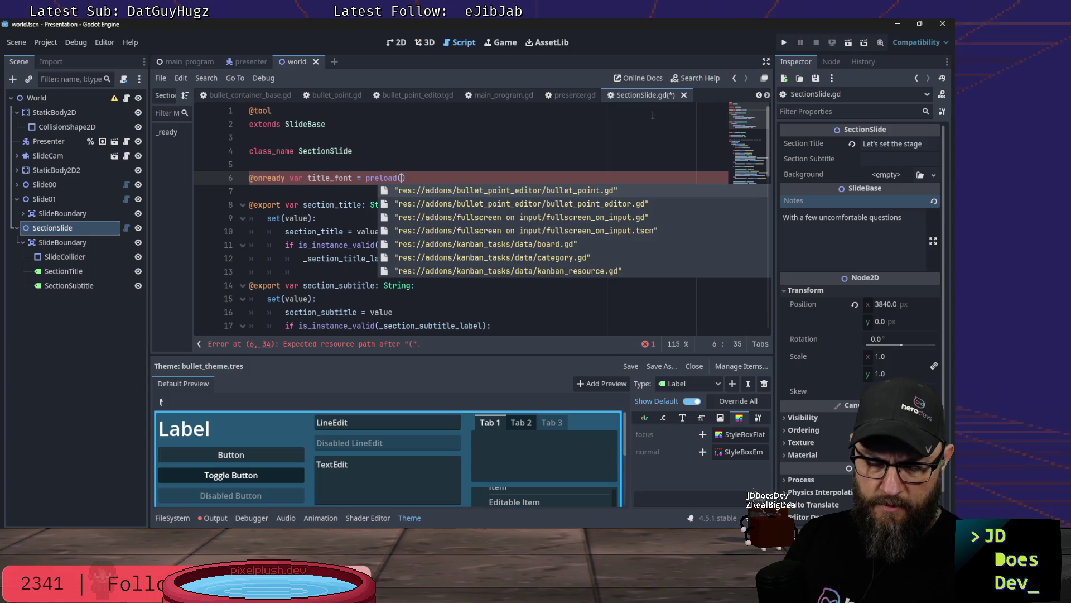
{"action": "type", "text": "kenne"}
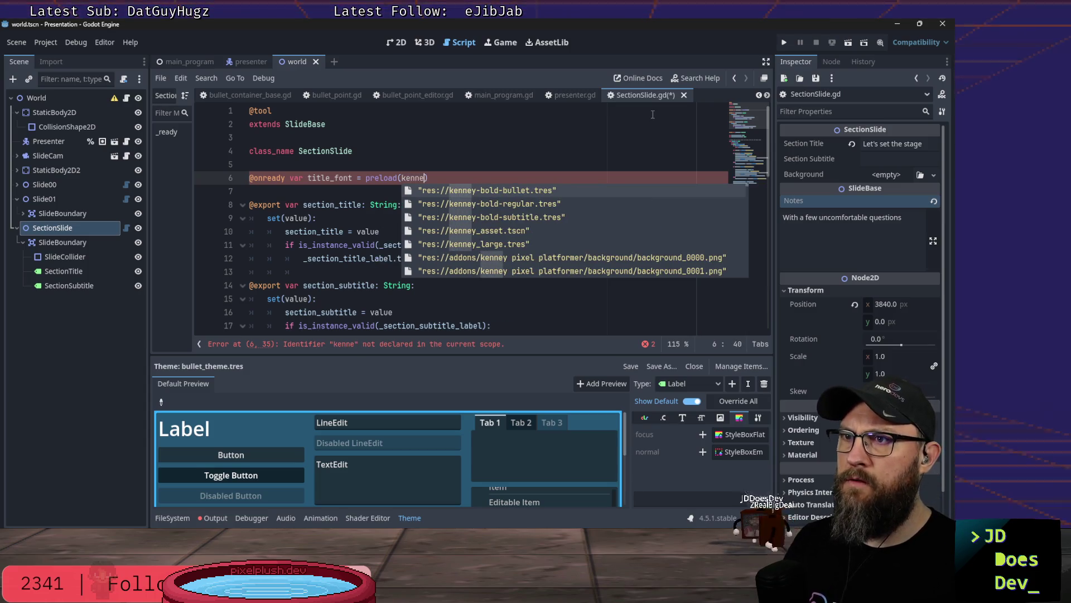
{"action": "key", "text": "Down"}
{"action": "key", "text": "Down"}
{"action": "key", "text": "Down"}
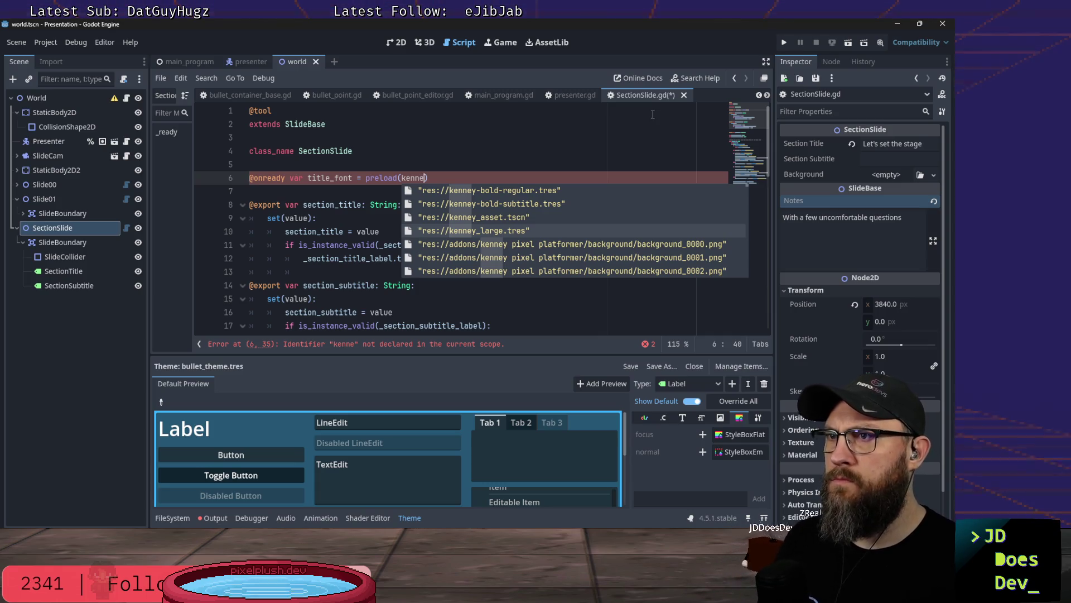
{"action": "key", "text": "Return"}
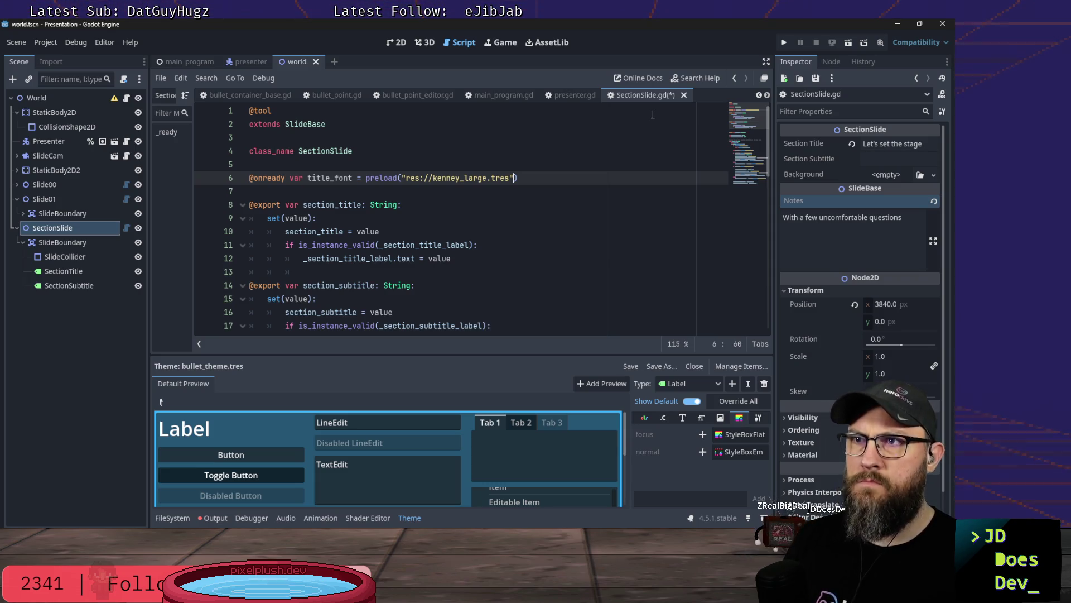
{"action": "key", "text": "Return"}
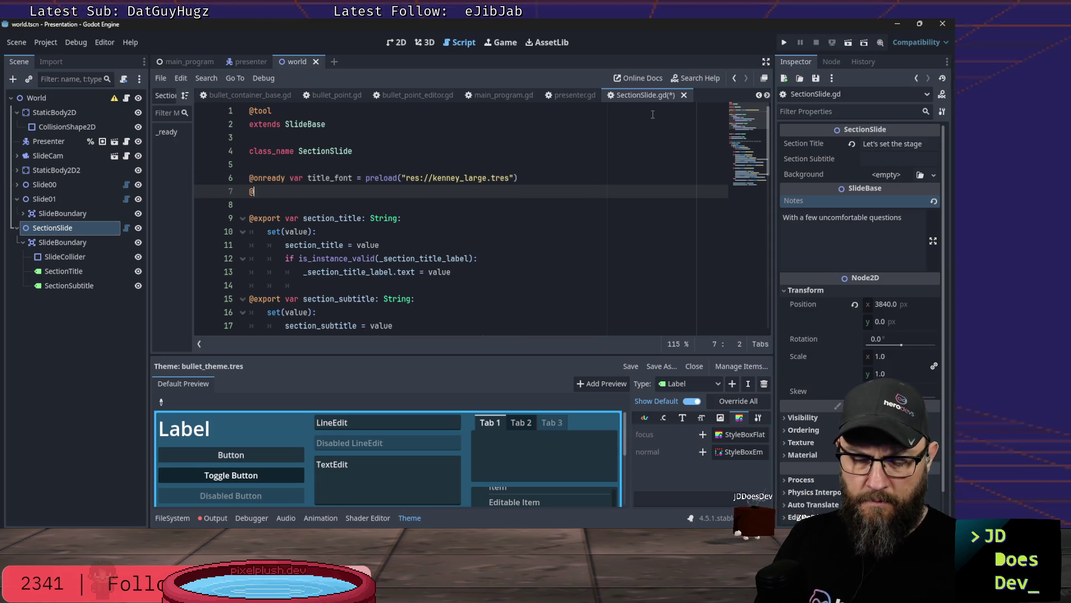
{"action": "type", "text": "onready var subt"}
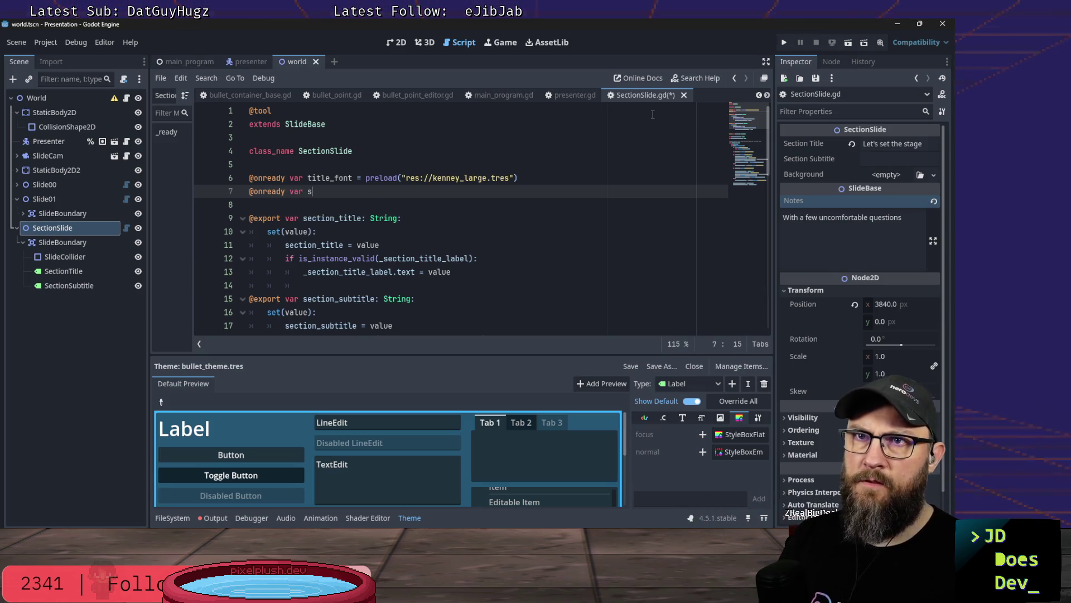
{"action": "type", "text": "itle_font"}
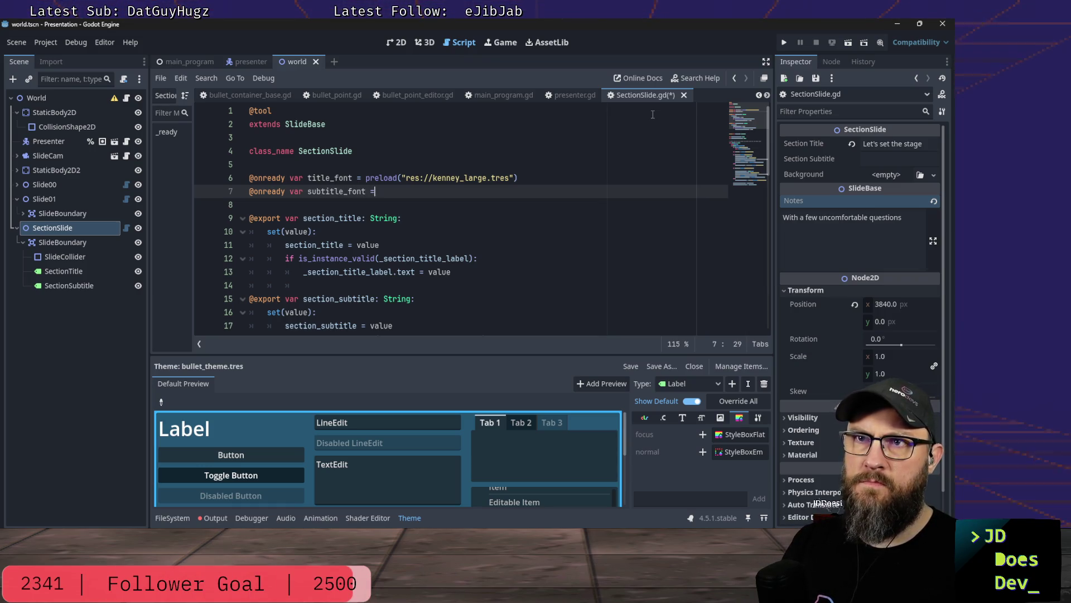
{"action": "type", "text": " = "}
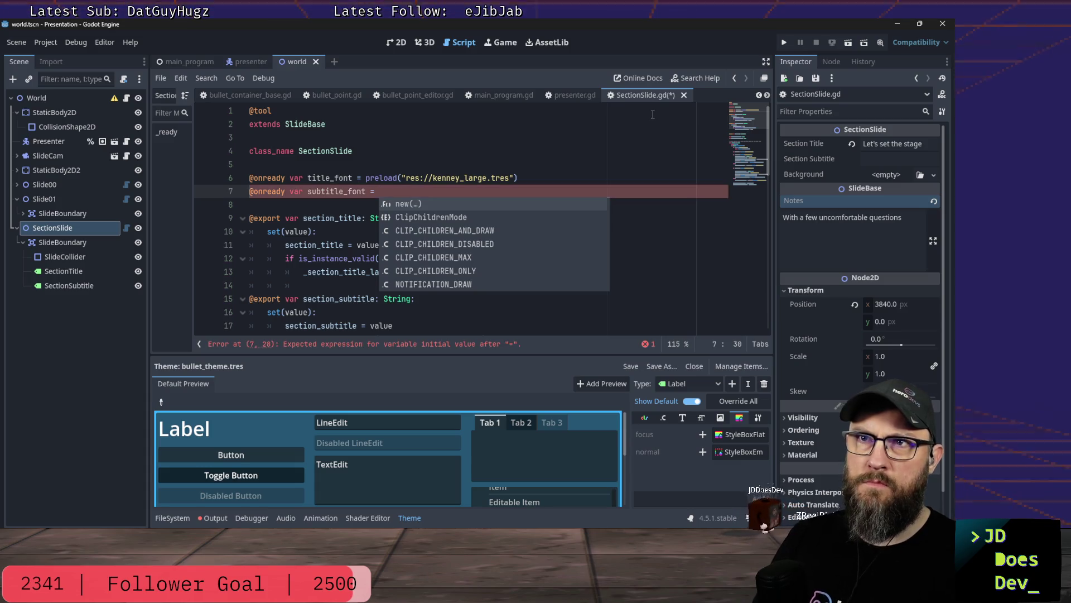
{"action": "type", "text": "preload(\""}
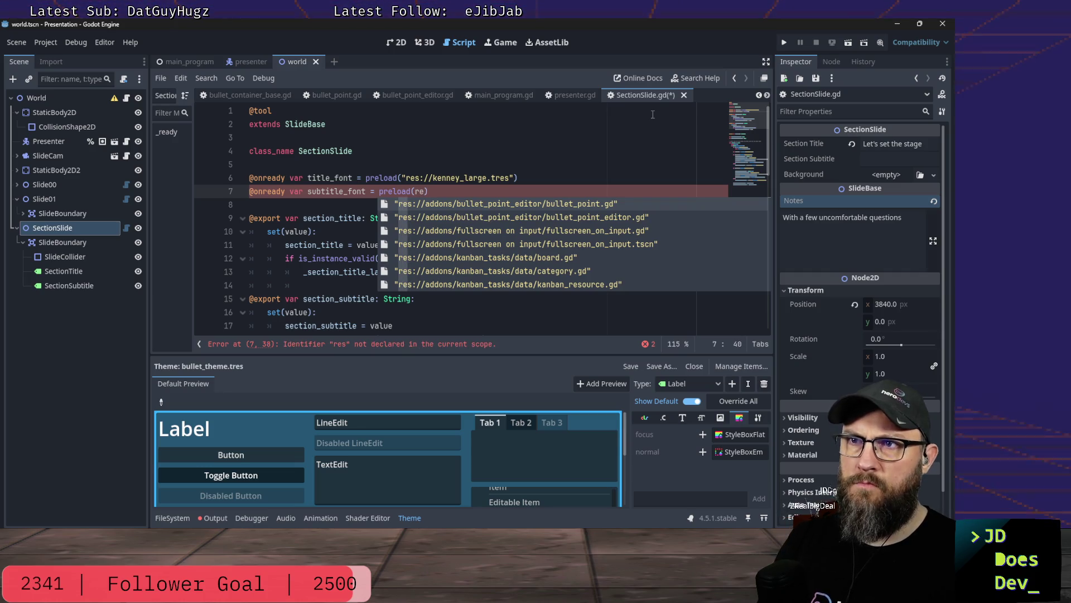
{"action": "type", "text": "ke"}
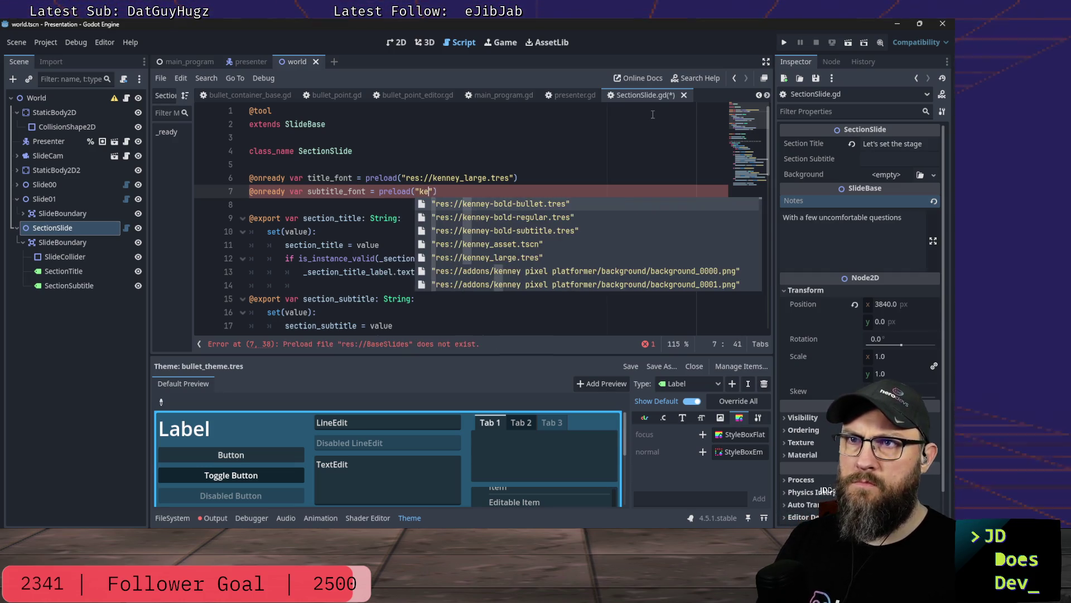
{"action": "key", "text": "Down"}
{"action": "key", "text": "Down"}
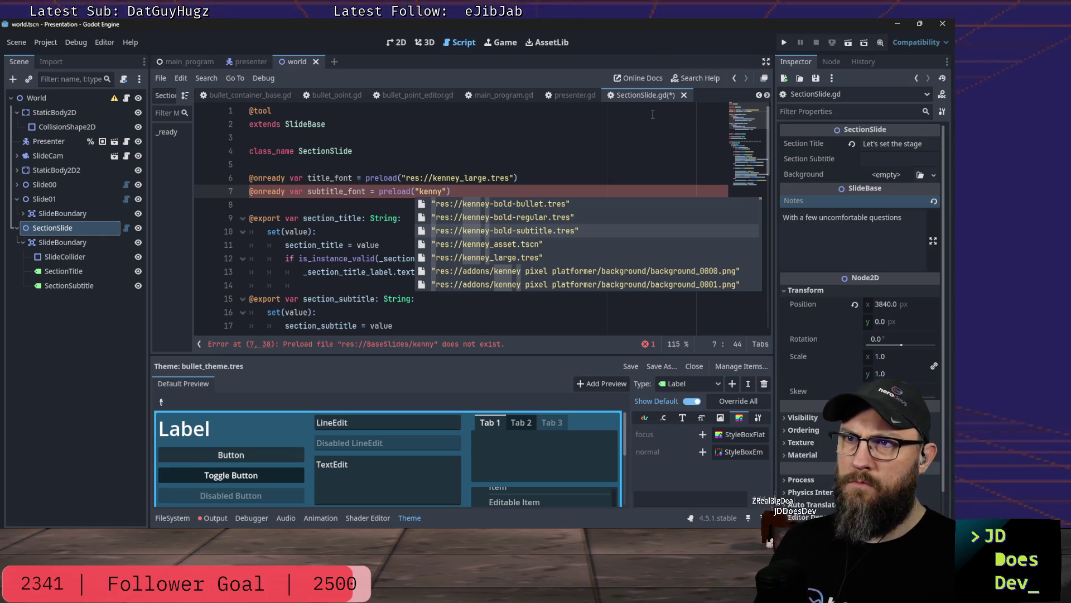
{"action": "key", "text": "Return"}
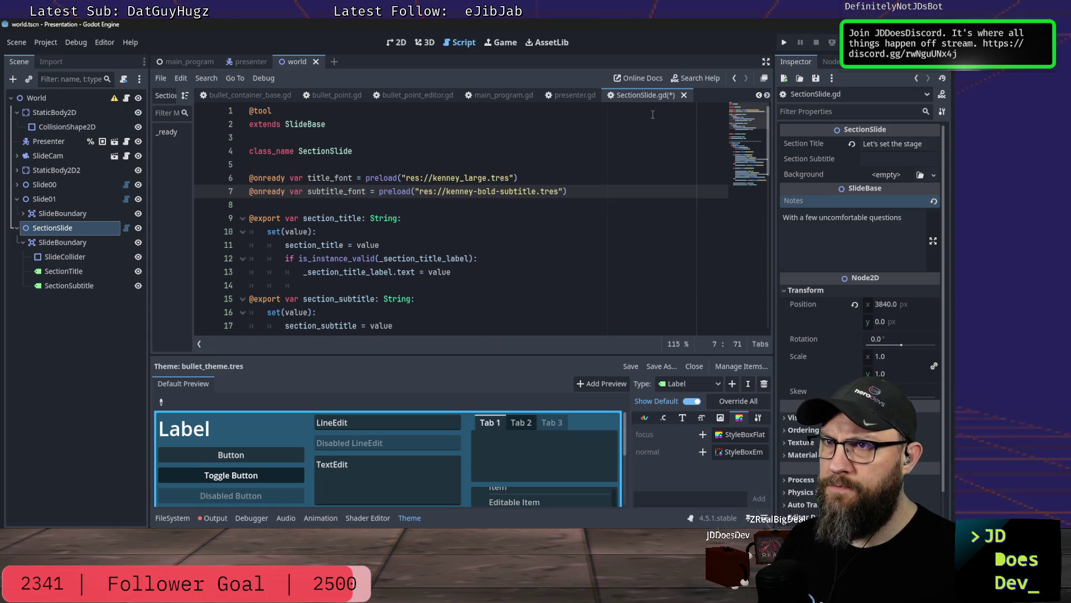
{"action": "scroll", "coordinate": [512, 175], "scroll_direction": "down", "scroll_amount": 10}
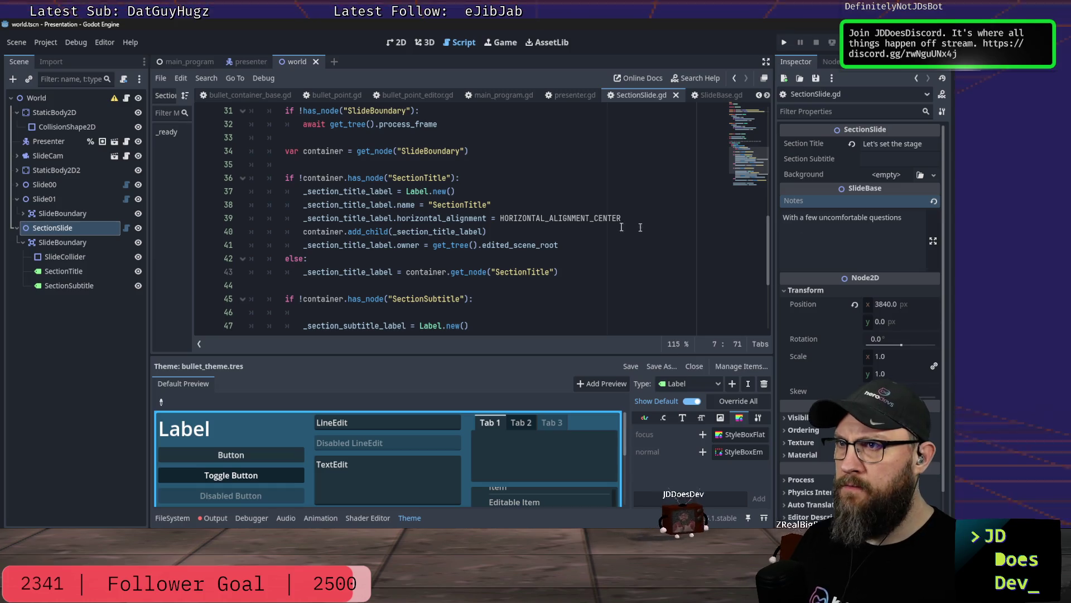
- Insert a blank line at line 54 of SectionSlide.gd, above the section_title and section_subtitle text assignments
{"action": "left_click", "coordinate": [570, 244]}
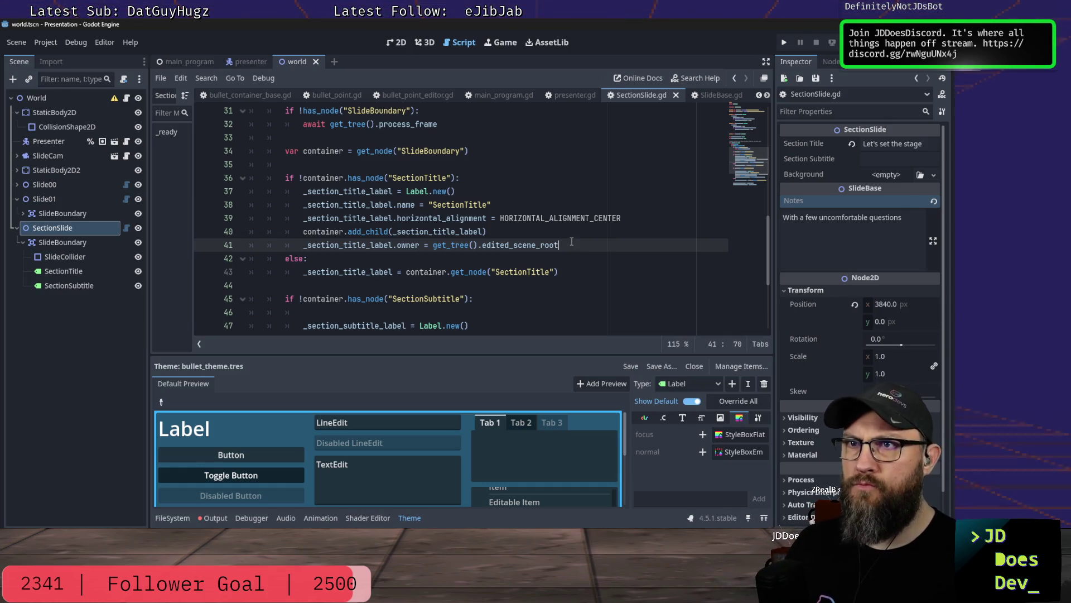
{"action": "scroll", "coordinate": [568, 241], "scroll_direction": "down", "scroll_amount": 1}
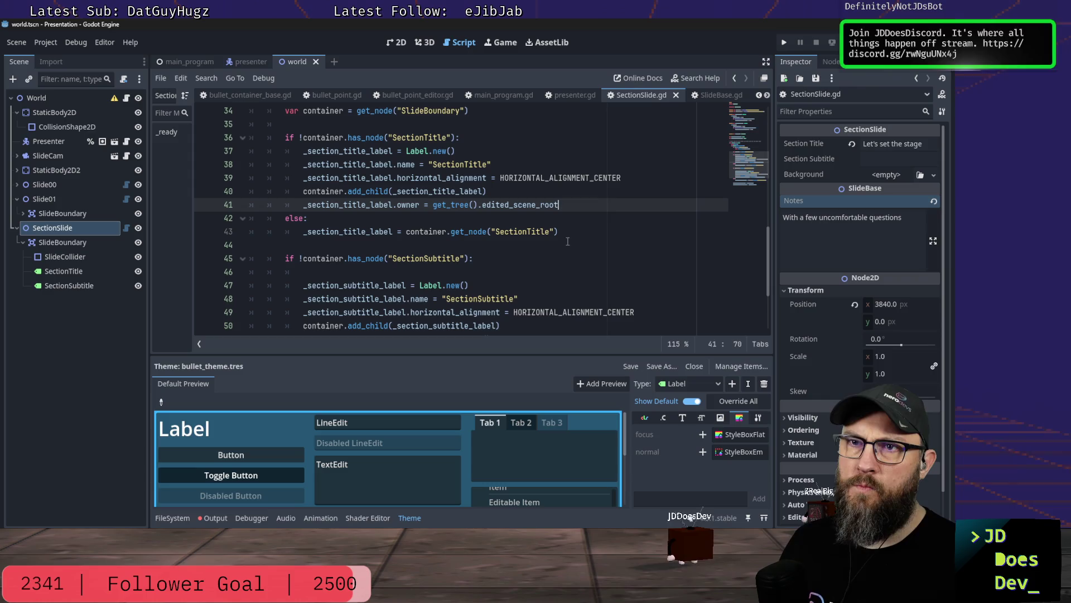
{"action": "left_click", "coordinate": [573, 230]}
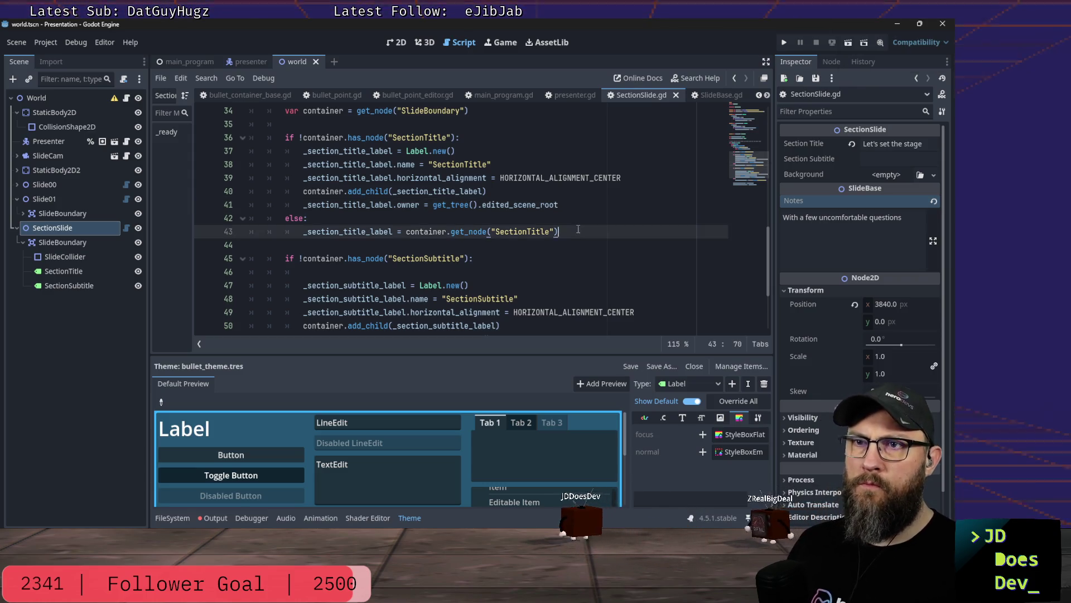
{"action": "scroll", "coordinate": [511, 238], "scroll_direction": "down", "scroll_amount": 3}
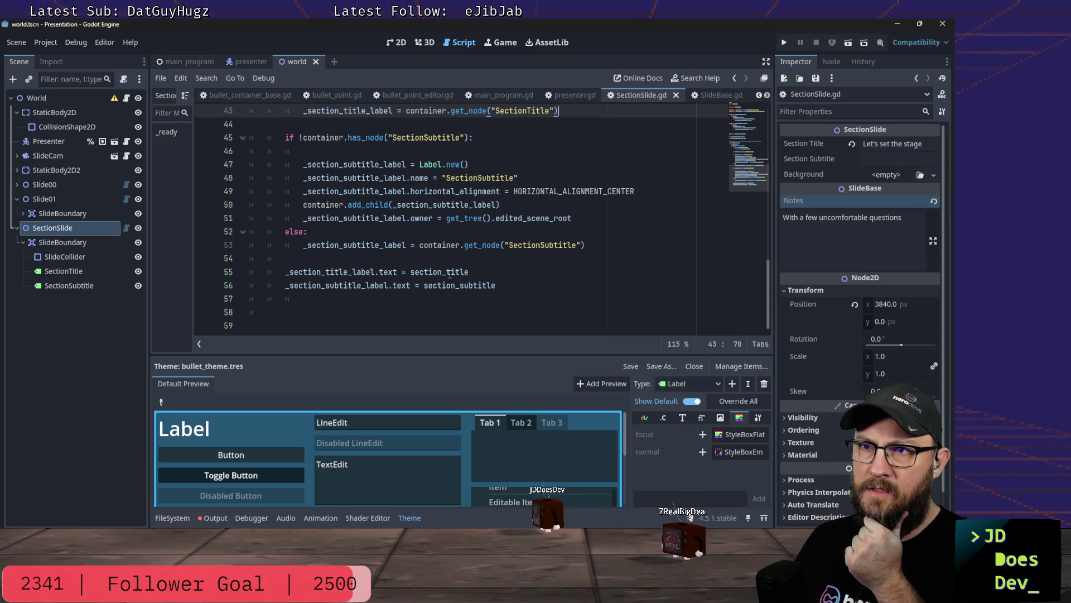
{"action": "scroll", "coordinate": [457, 266], "scroll_direction": "up", "scroll_amount": 11}
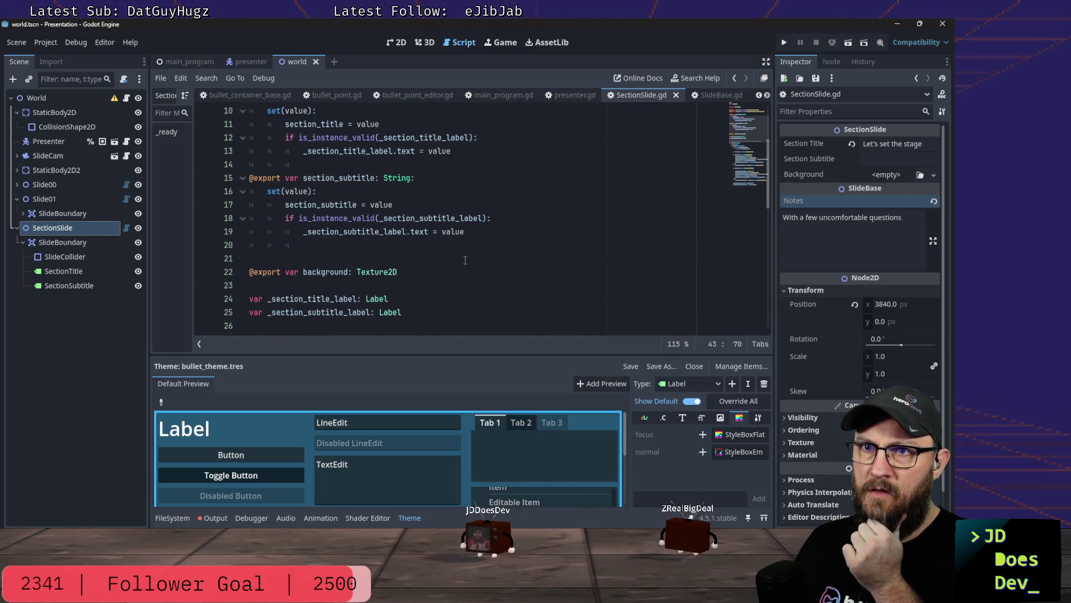
{"action": "scroll", "coordinate": [464, 260], "scroll_direction": "up", "scroll_amount": 3}
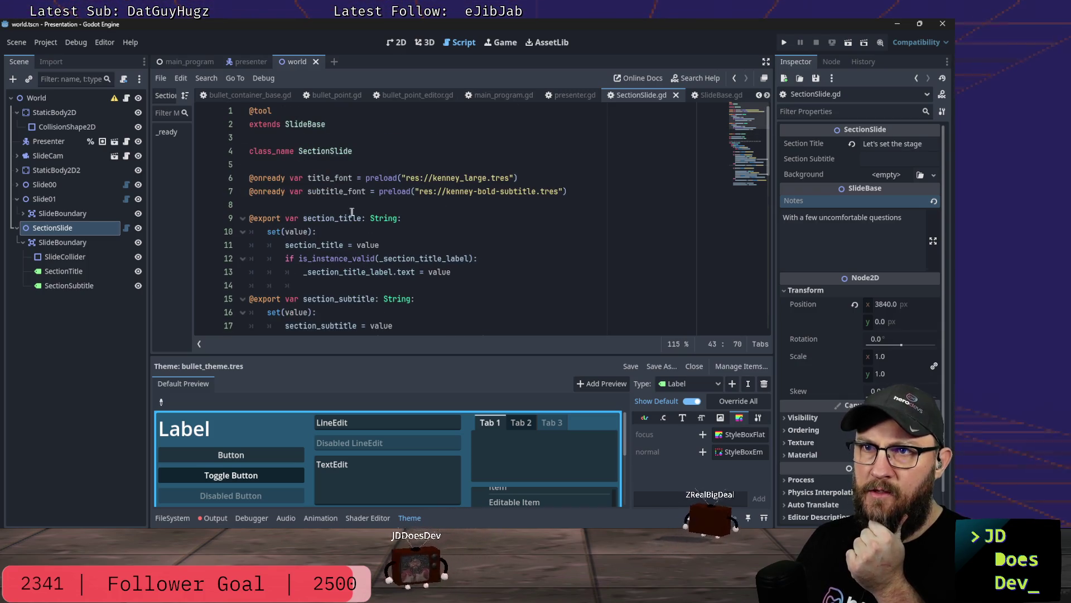
{"action": "scroll", "coordinate": [444, 211], "scroll_direction": "down", "scroll_amount": 10}
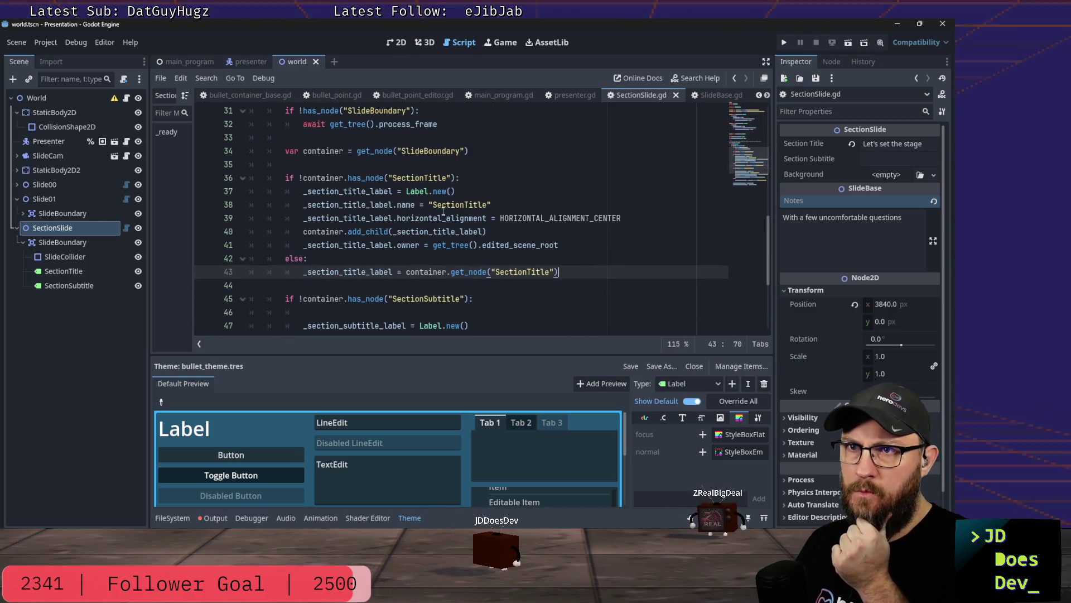
{"action": "scroll", "coordinate": [443, 211], "scroll_direction": "down", "scroll_amount": 2}
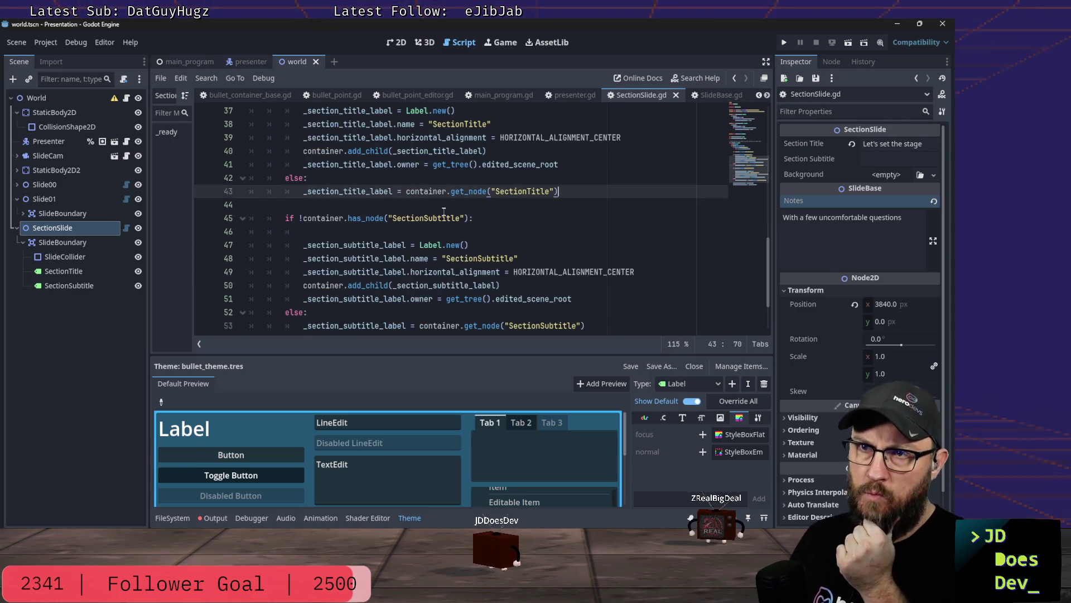
{"action": "scroll", "coordinate": [546, 234], "scroll_direction": "down", "scroll_amount": 2}
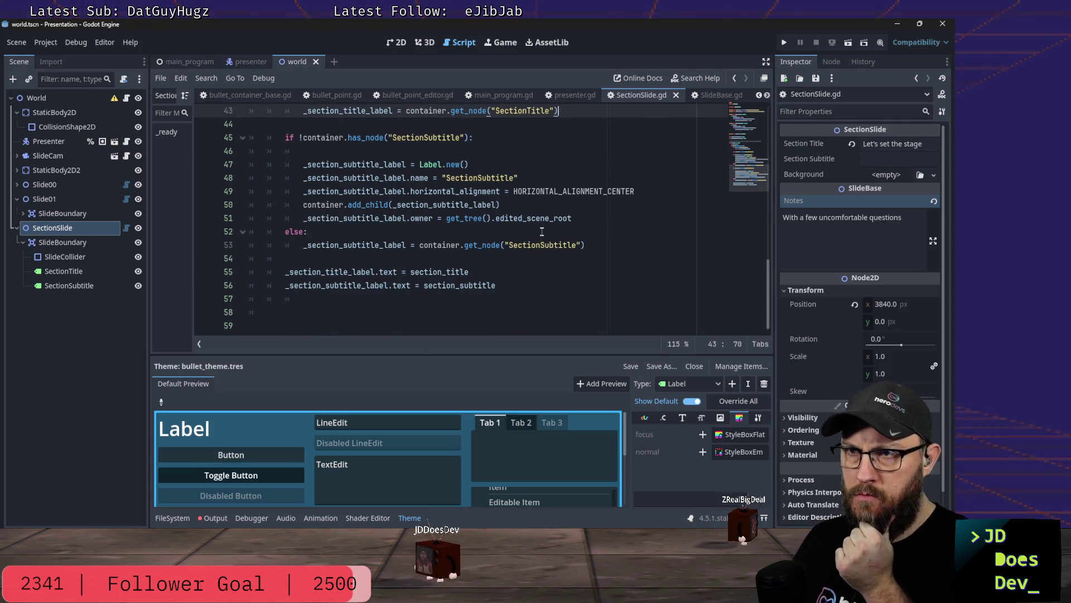
{"action": "left_click", "coordinate": [357, 258]}
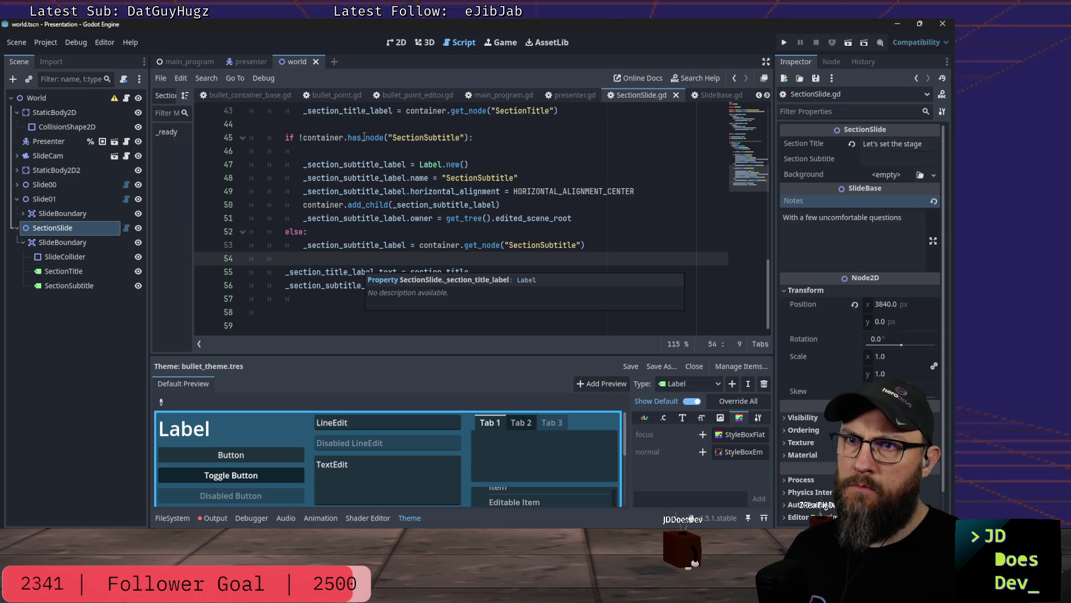
{"action": "key", "text": "Return"}
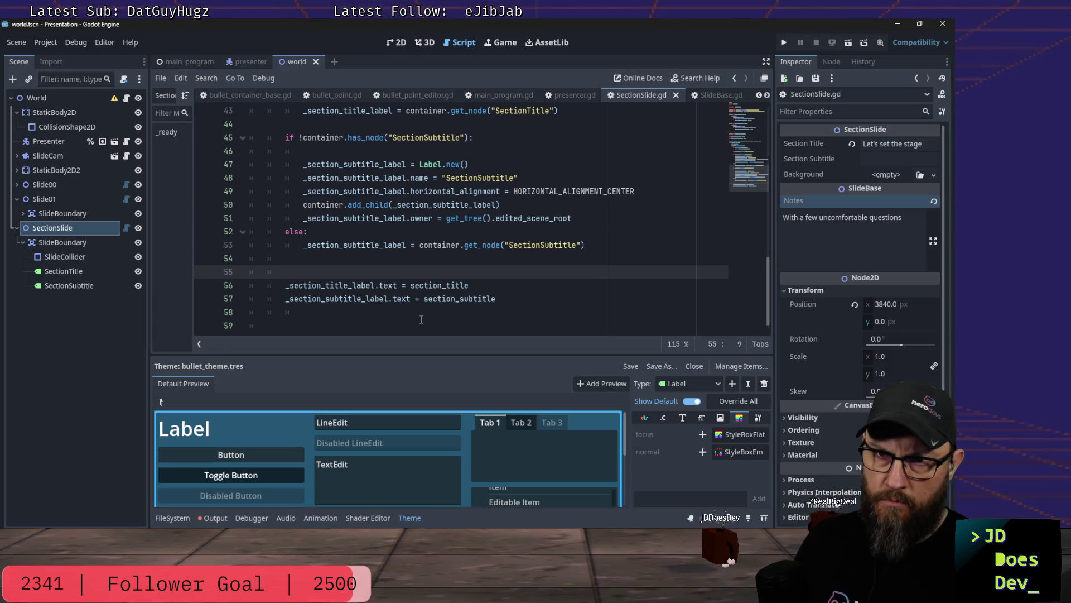
- Write the line _section_title_label.label_settings = title_font in SectionSlide.gd
{"action": "type", "text": "_"}
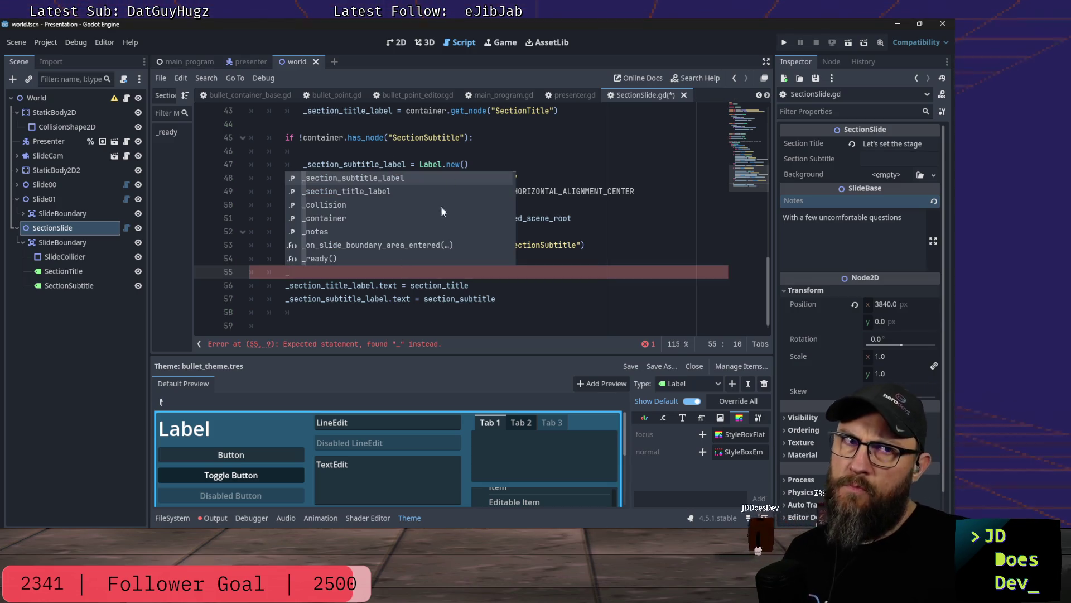
{"action": "scroll", "coordinate": [290, 230], "scroll_direction": "up", "scroll_amount": 12}
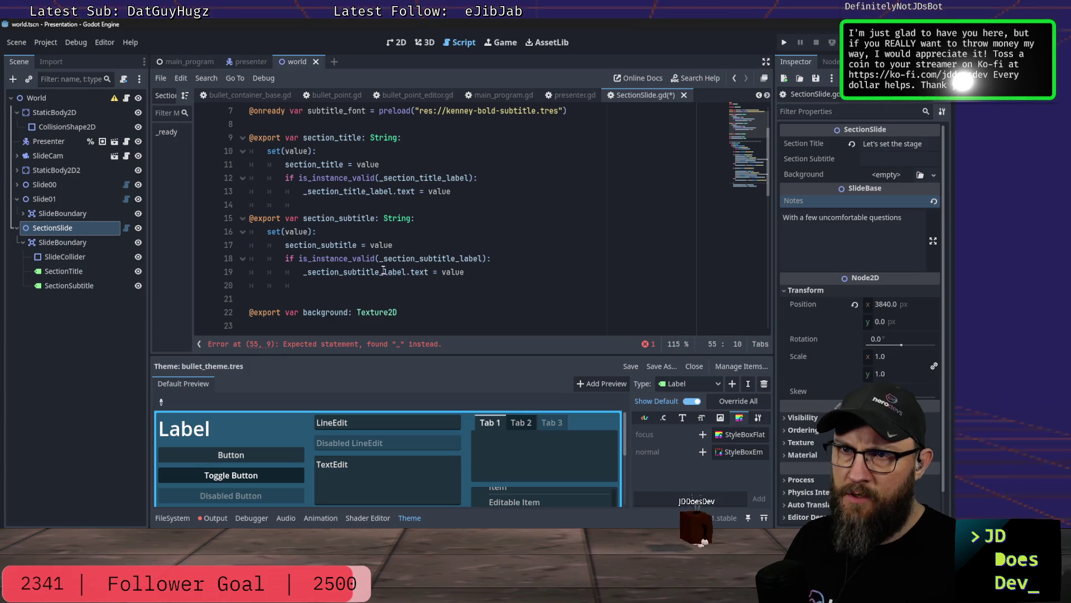
{"action": "scroll", "coordinate": [418, 249], "scroll_direction": "down", "scroll_amount": 12}
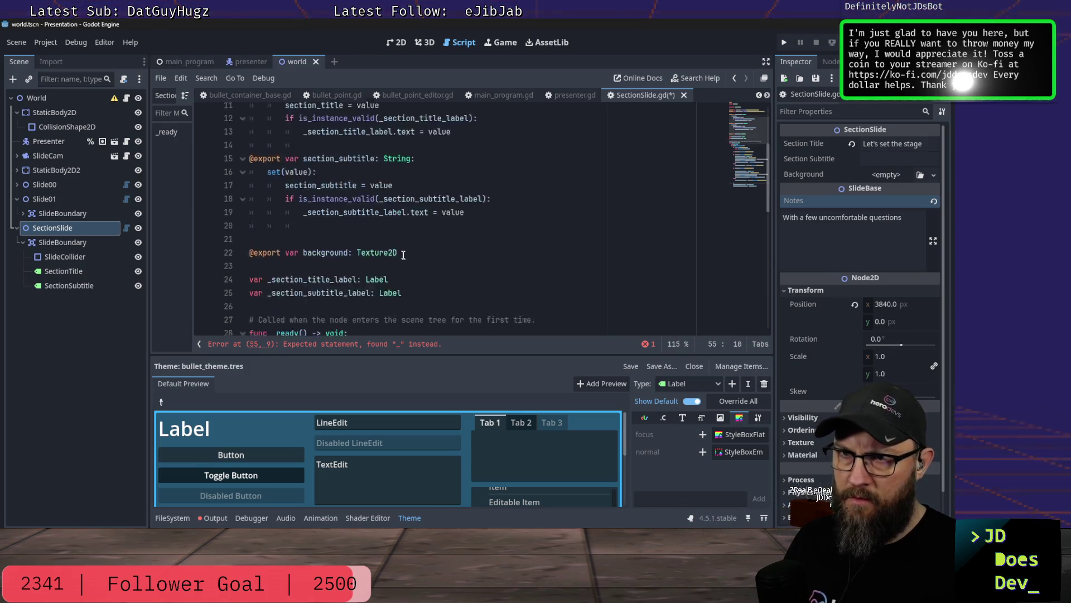
{"action": "scroll", "coordinate": [410, 257], "scroll_direction": "up", "scroll_amount": 8}
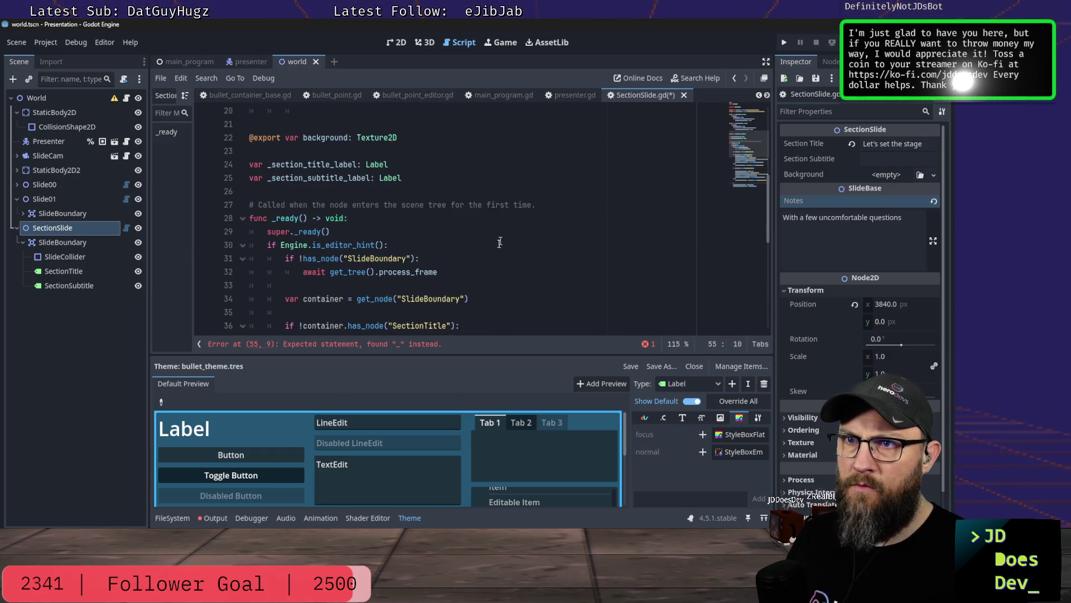
{"action": "scroll", "coordinate": [499, 242], "scroll_direction": "down", "scroll_amount": 8}
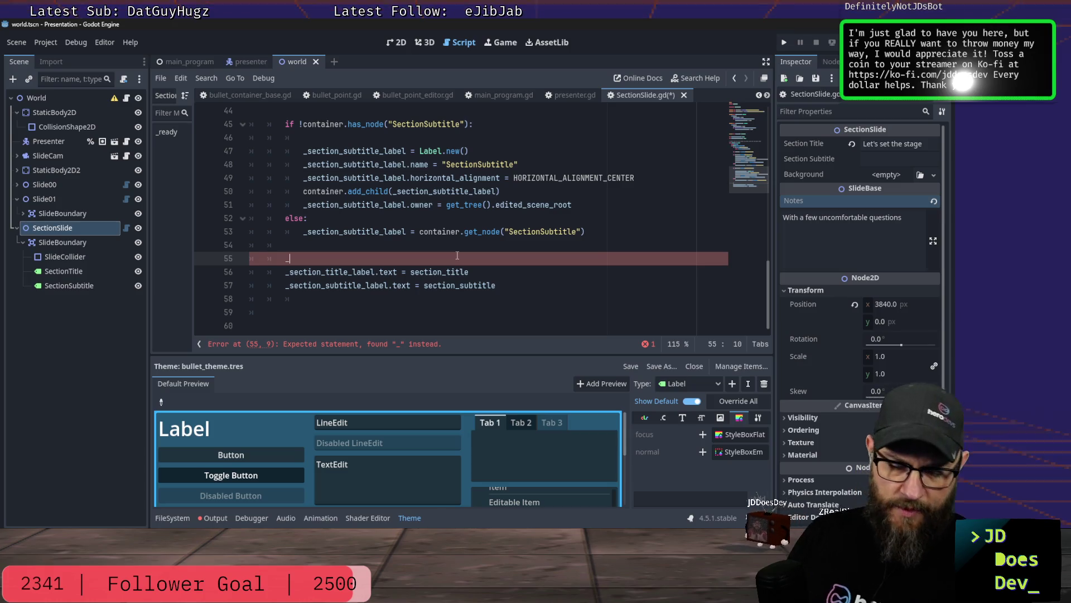
{"action": "type", "text": "section"}
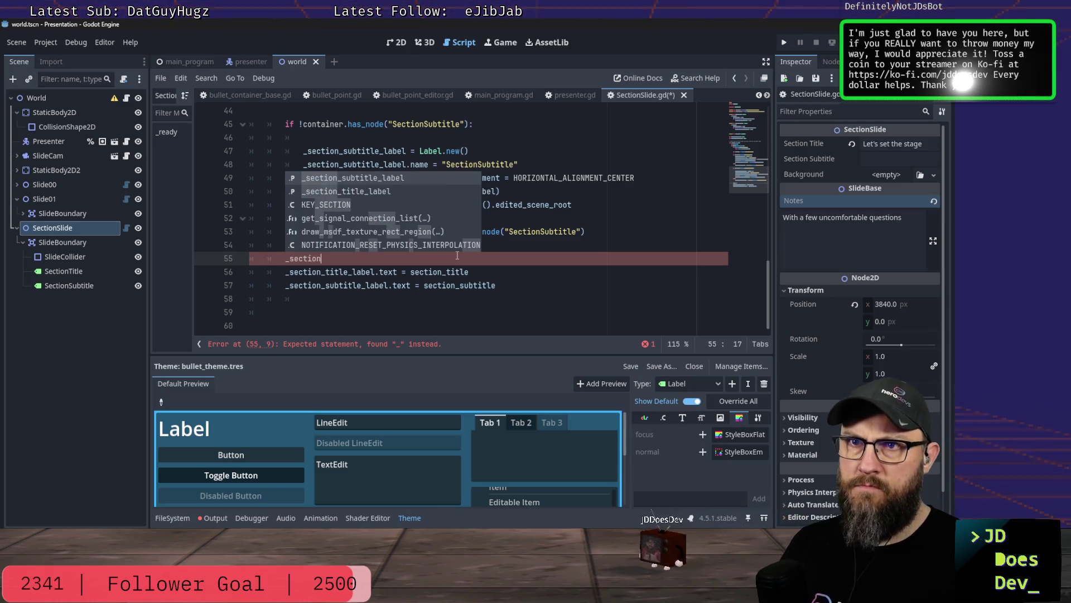
{"action": "type", "text": "_title."}
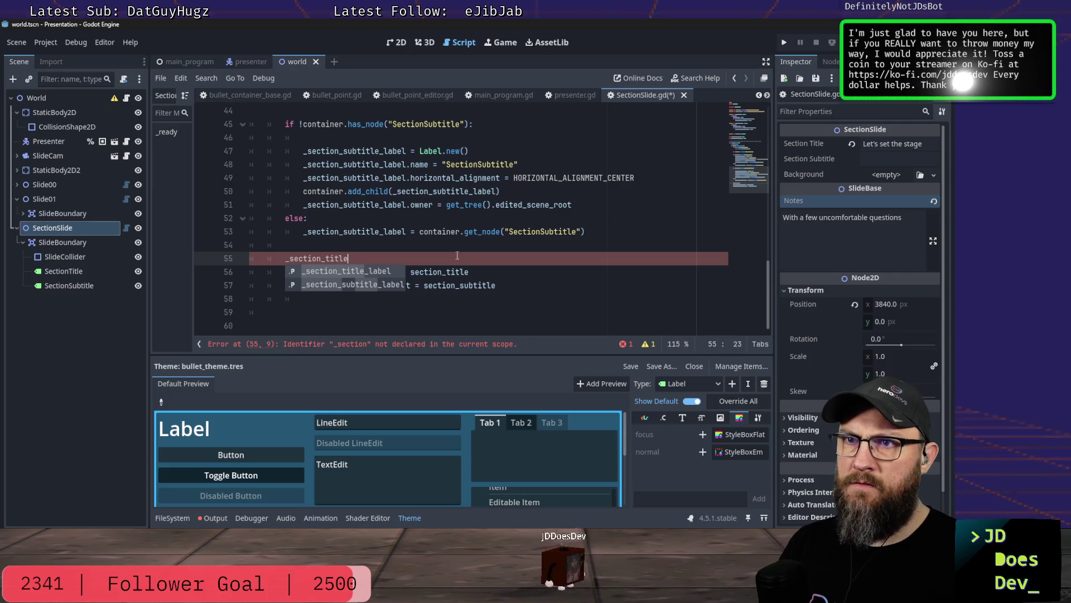
{"action": "key", "text": "Escape"}
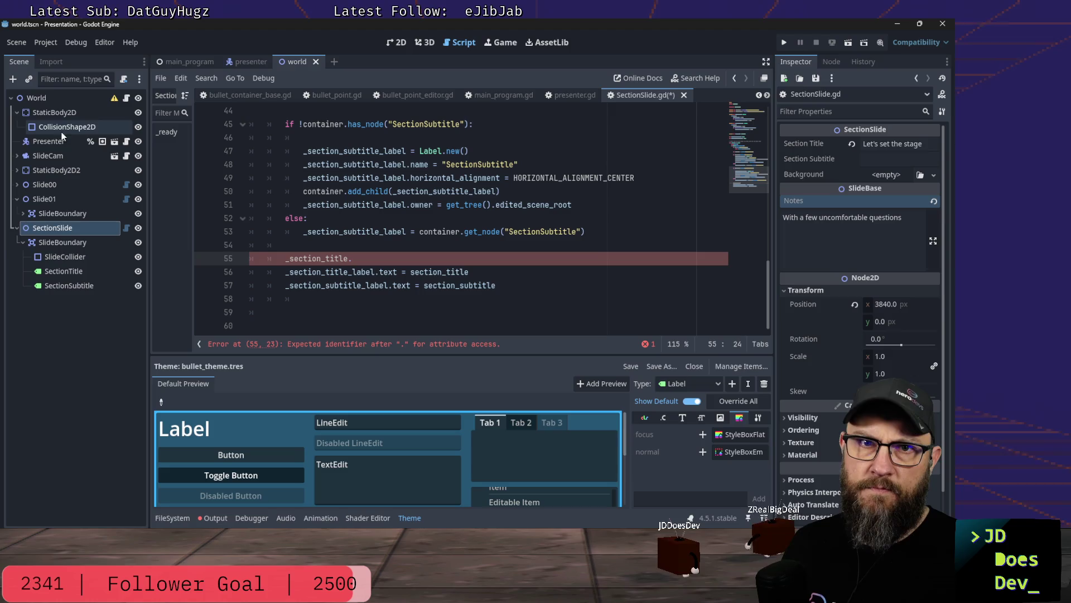
{"action": "left_click", "coordinate": [61, 271]}
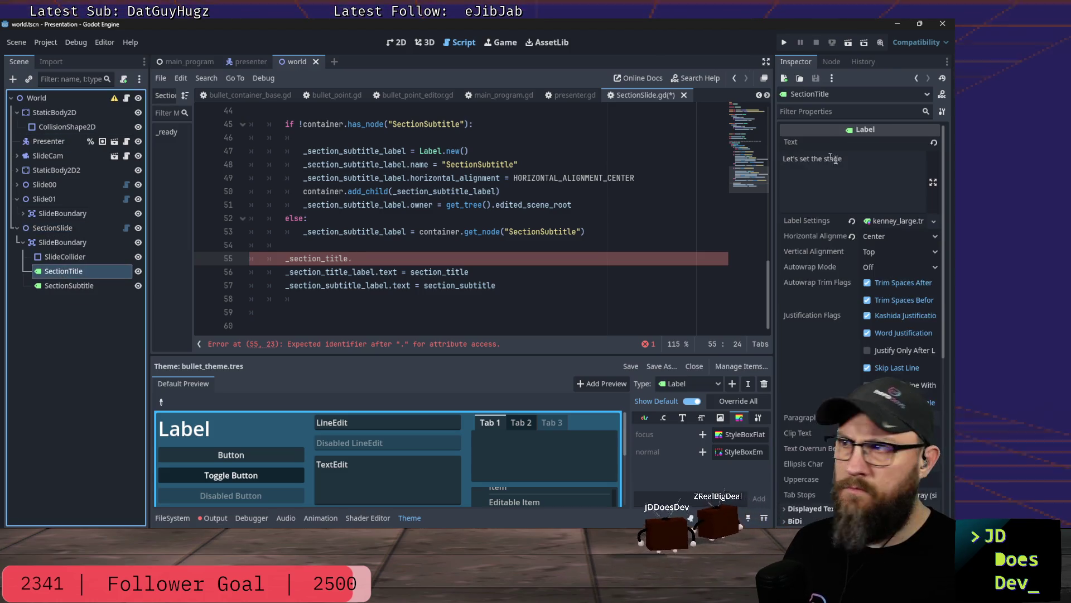
{"action": "mouse_move", "coordinate": [816, 220]}
{"action": "type", "text": "label_"}
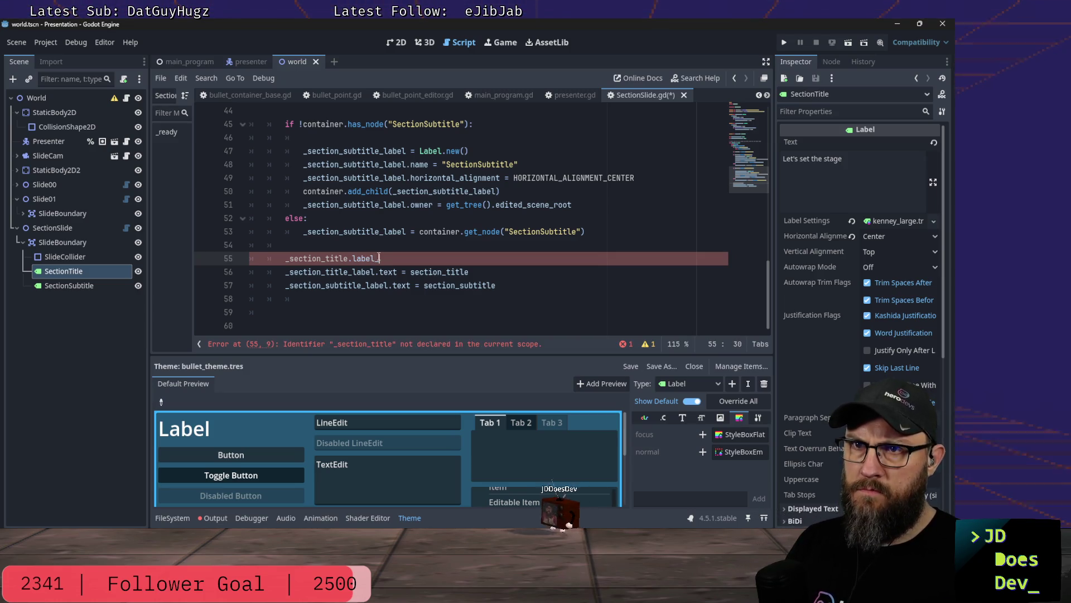
{"action": "type", "text": "settings"}
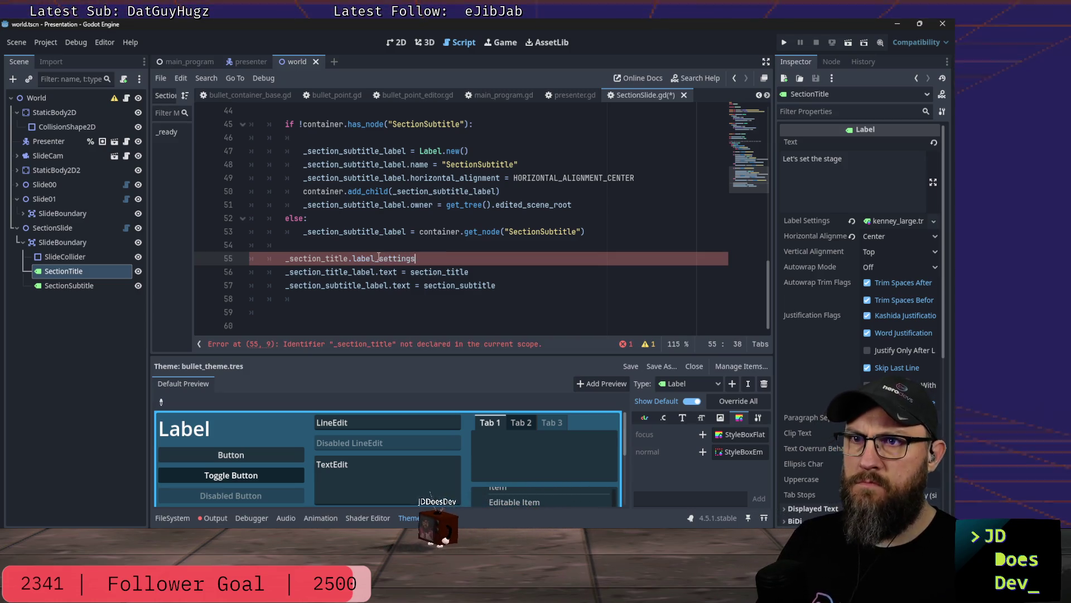
{"action": "type", "text": " = "}
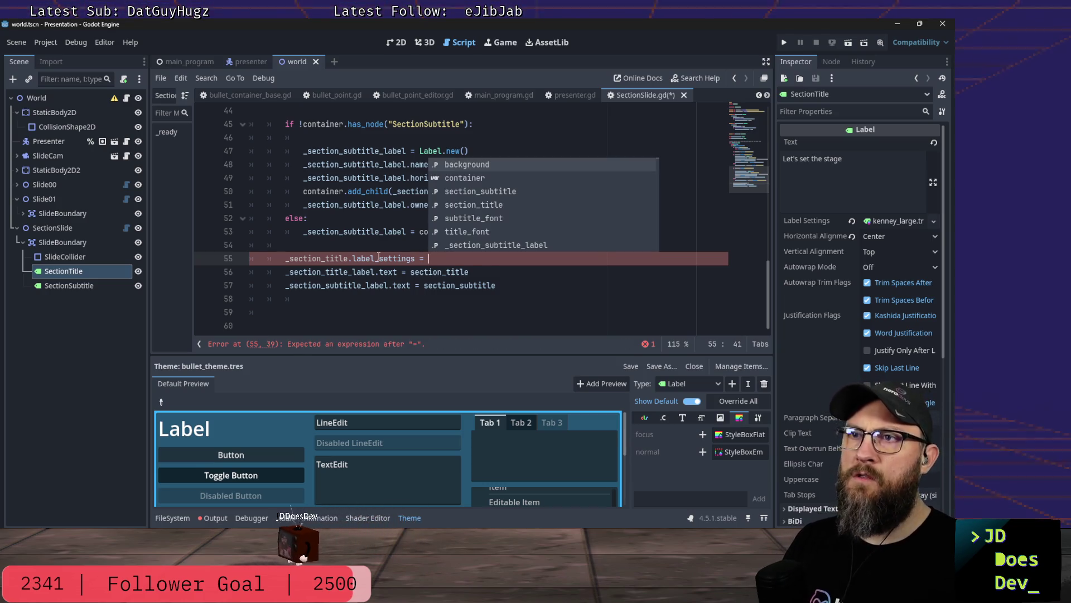
{"action": "type", "text": "titl"}
{"action": "key", "text": "Return"}
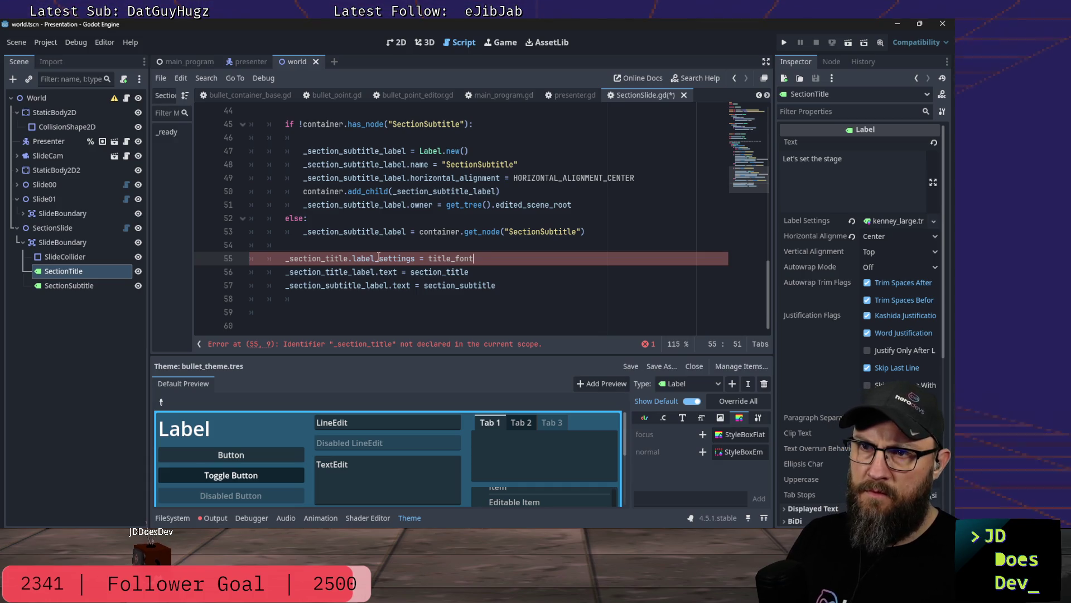
{"action": "key", "text": "Left"}
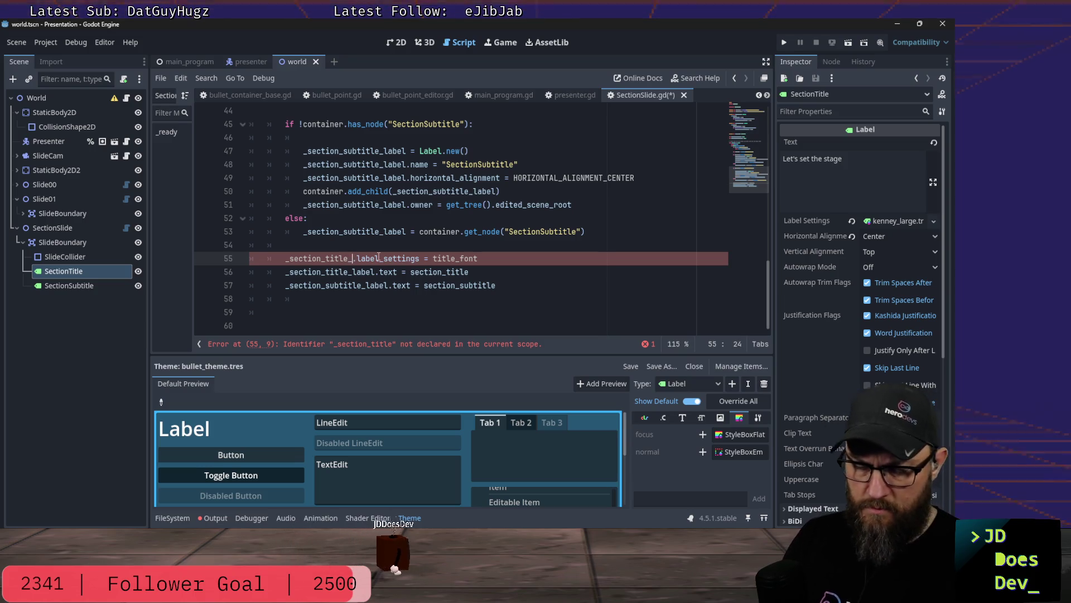
{"action": "type", "text": "_label"}
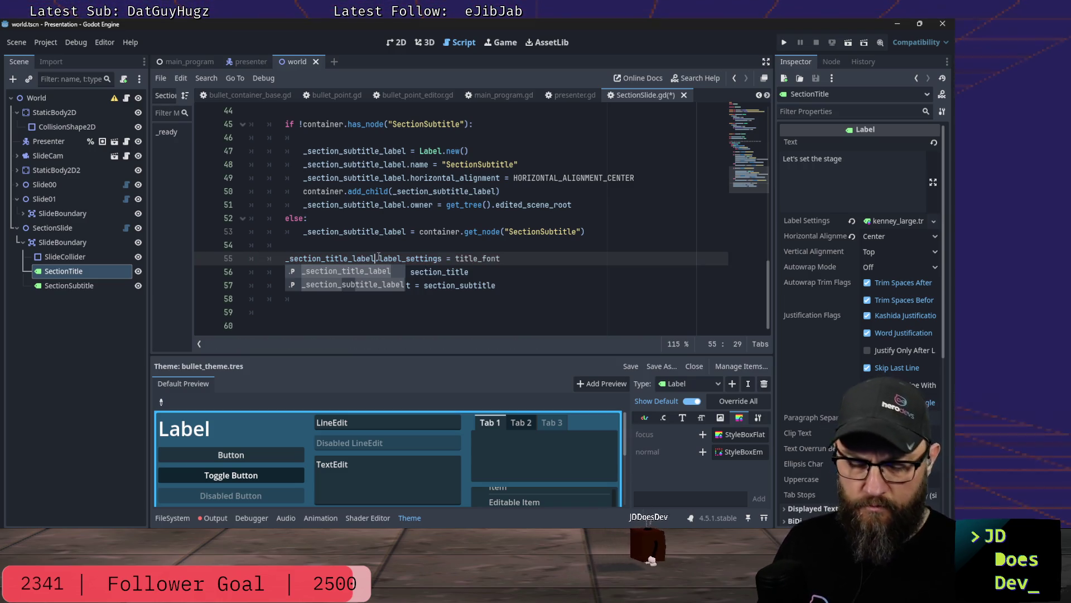
- Duplicate that line as _section_subtitle_label.label_settings = subtitle_font and save the script
{"action": "key", "text": "ctrl+shift+d"}
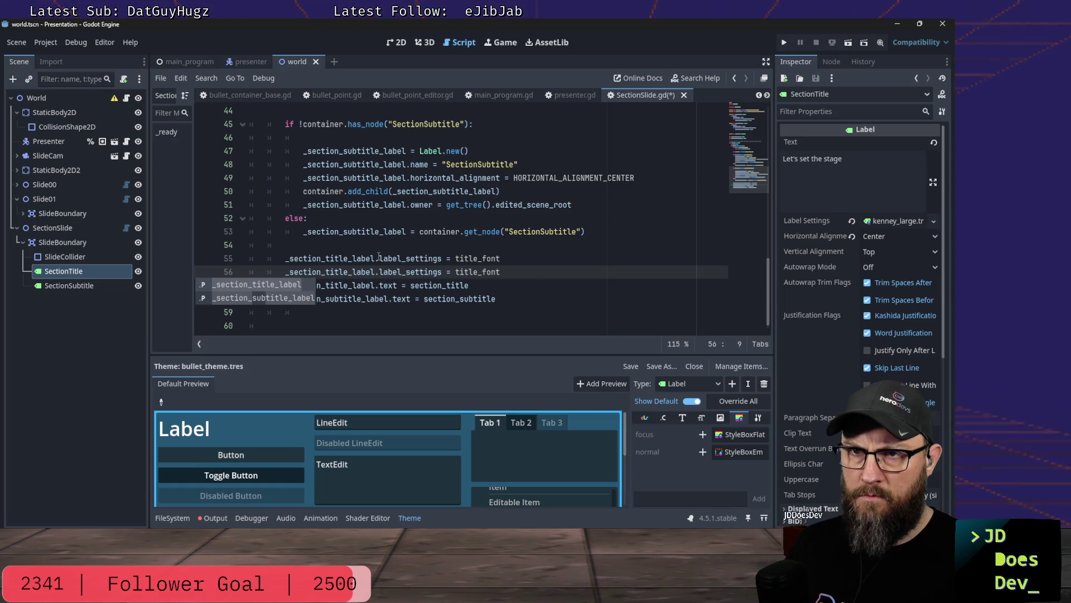
{"action": "key", "text": "Right"}
{"action": "key", "text": "Right"}
{"action": "key", "text": "Right"}
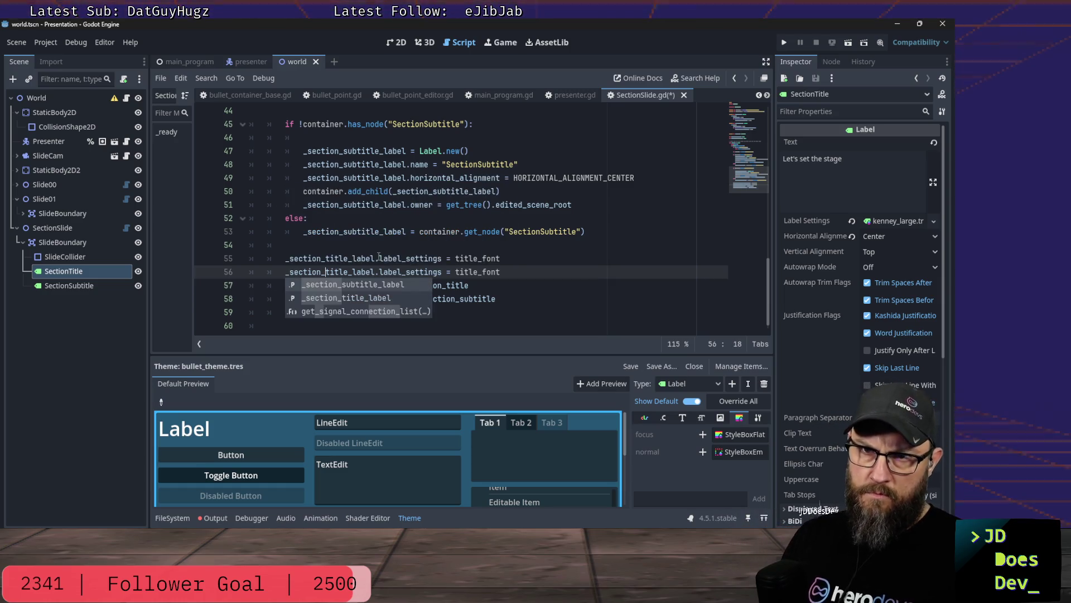
{"action": "key", "text": "shift+Right"}
{"action": "key", "text": "shift+Right"}
{"action": "key", "text": "shift+Right"}
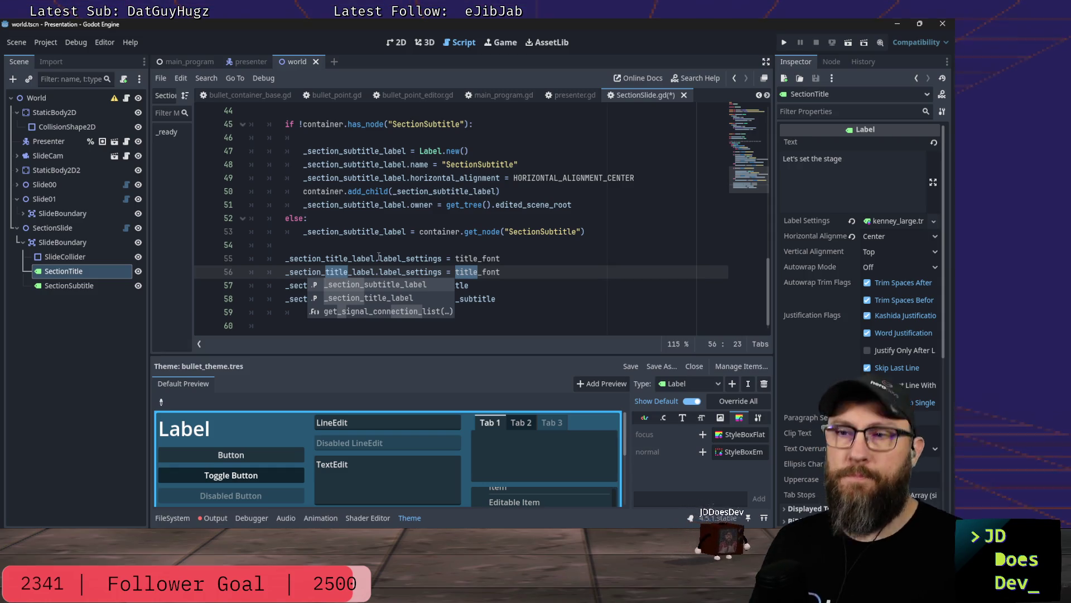
{"action": "key", "text": "Left"}
{"action": "type", "text": "su"}
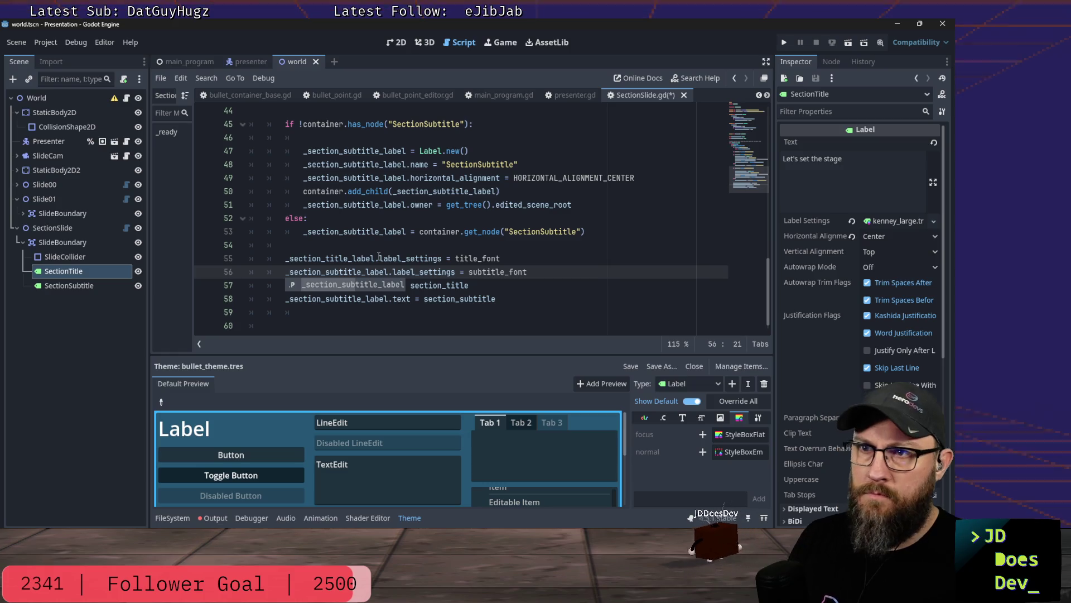
{"action": "key", "text": "Escape"}
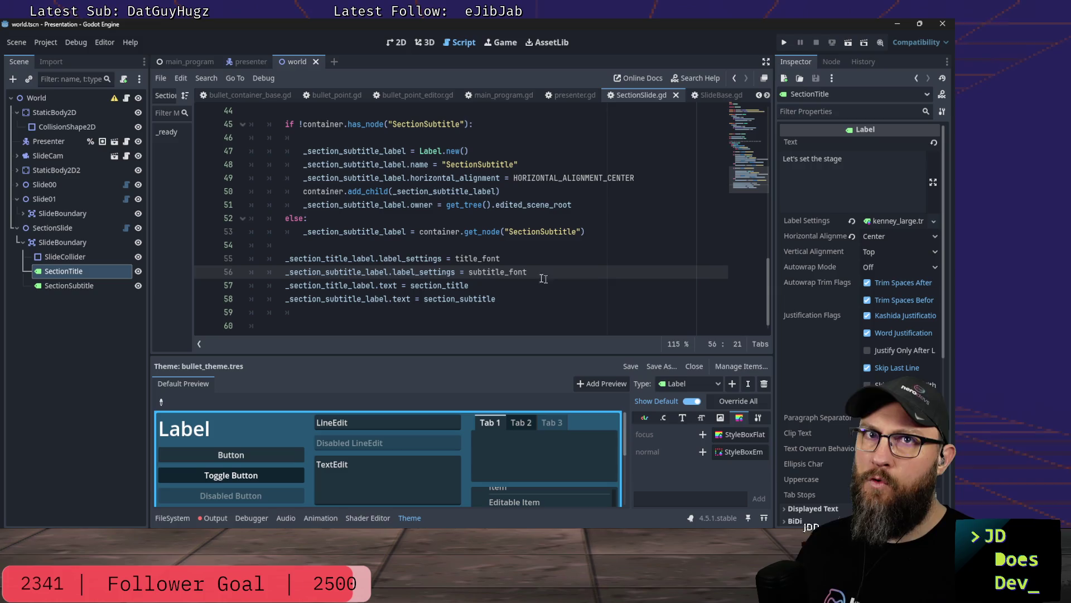
- In the 2D view, select SectionSlide and clear its Section Subtitle value back to empty
{"action": "left_click", "coordinate": [400, 42]}
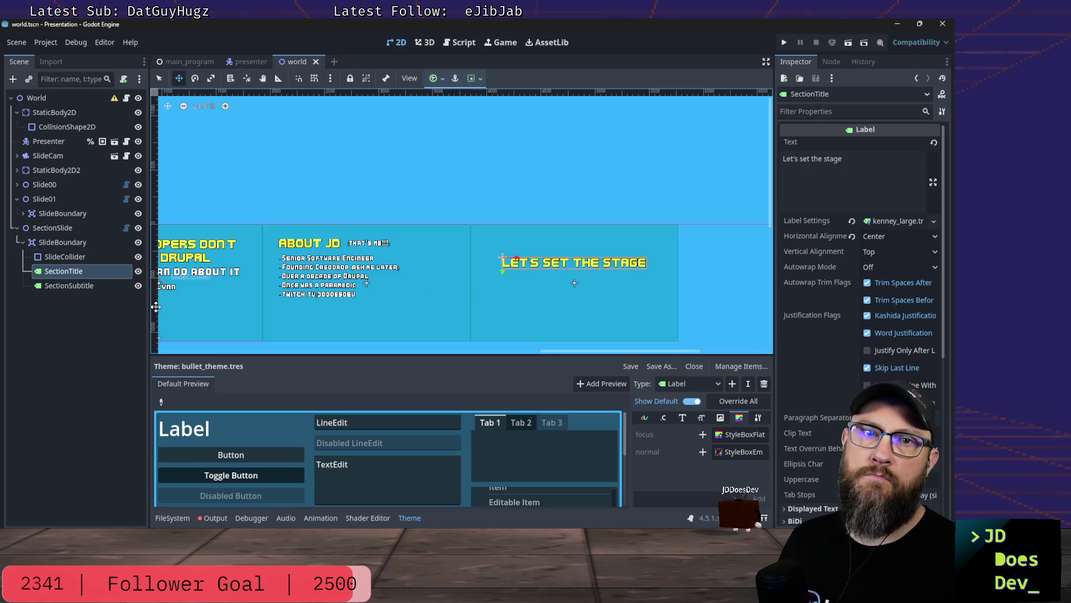
{"action": "left_click", "coordinate": [111, 227]}
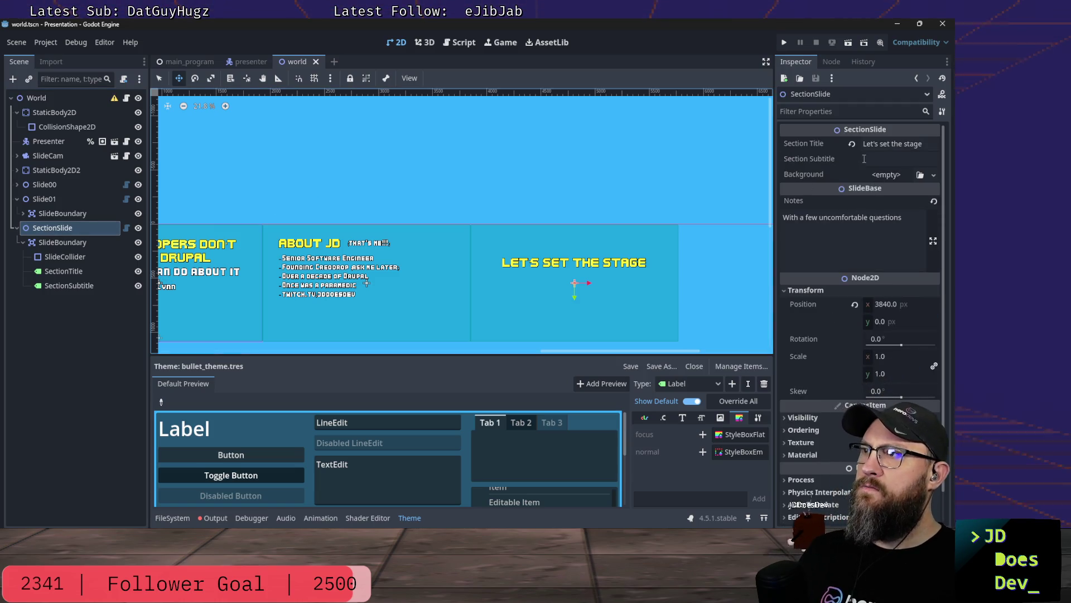
{"action": "left_click", "coordinate": [864, 159]}
{"action": "type", "text": "fdsfdf"}
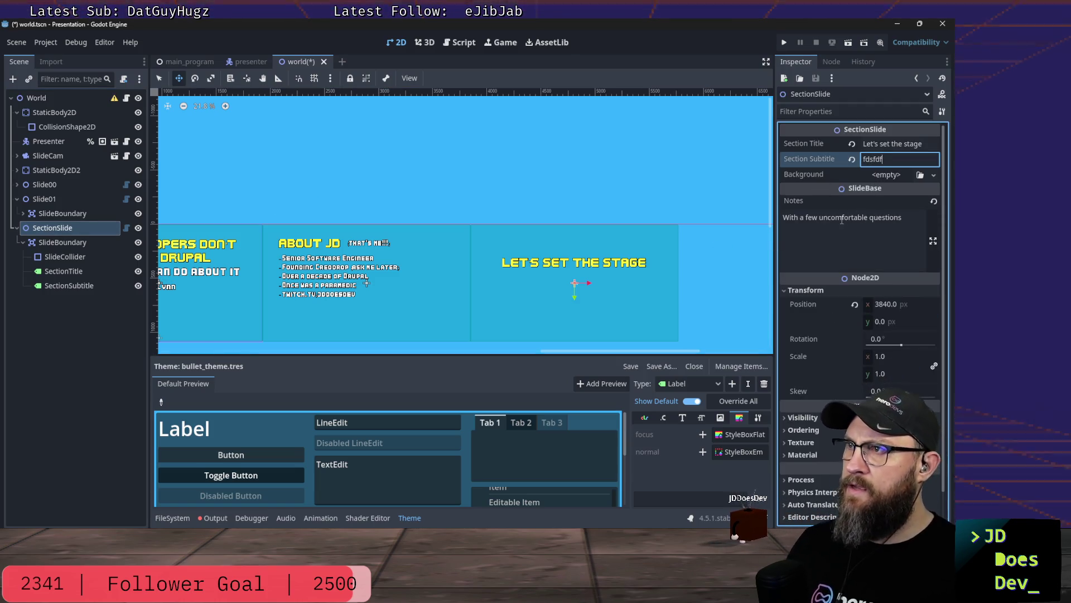
{"action": "left_click", "coordinate": [852, 159]}
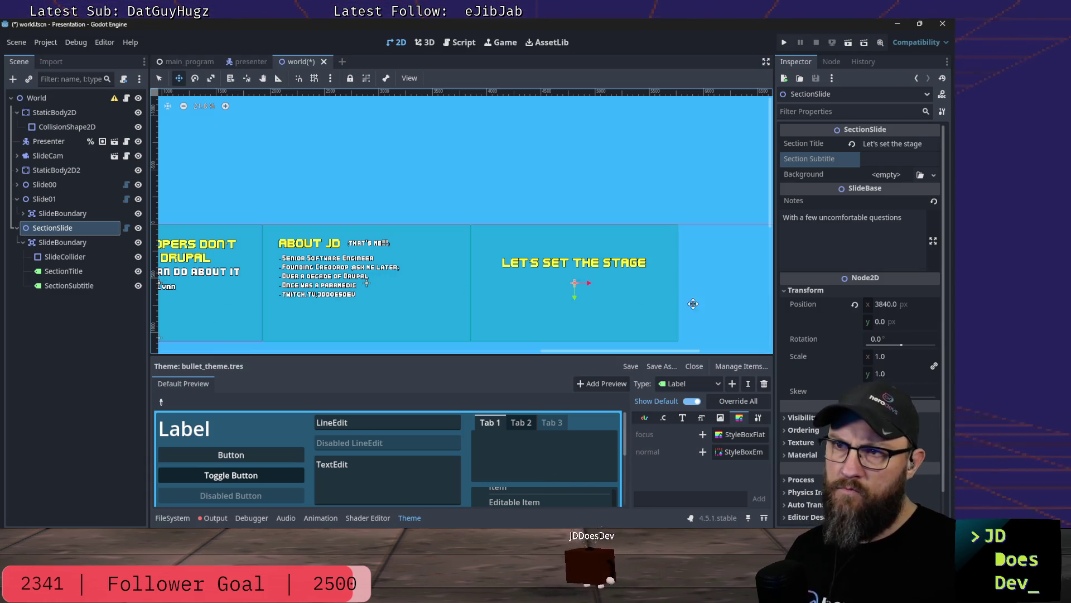
- Rename the SectionSlide node to Slide02 and collapse the Slide02 and Slide01 children
{"action": "left_click", "coordinate": [41, 232]}
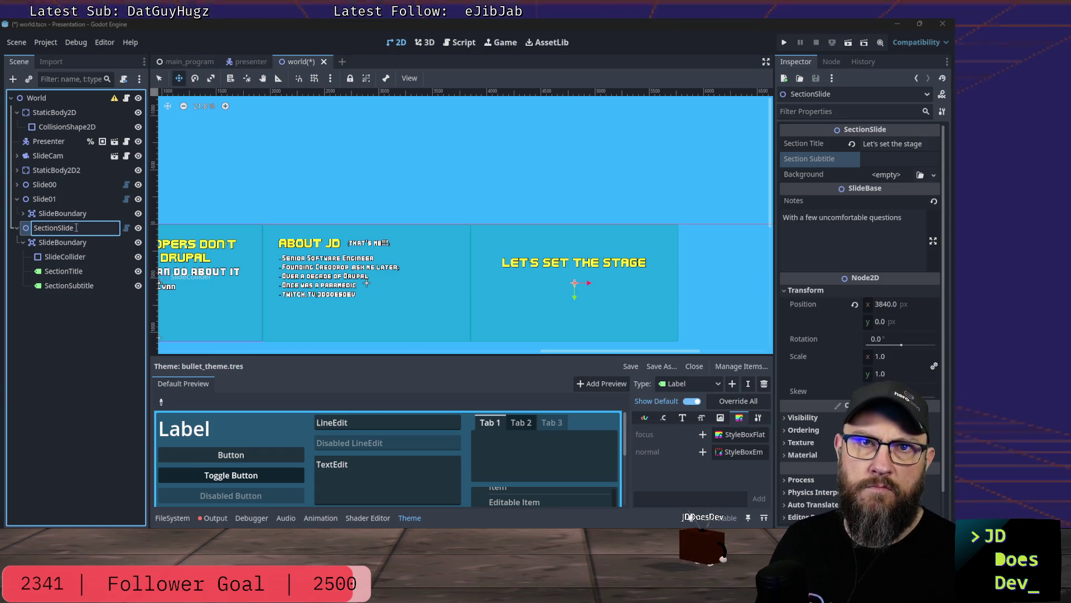
{"action": "type", "text": "Slide02"}
{"action": "key", "text": "Return"}
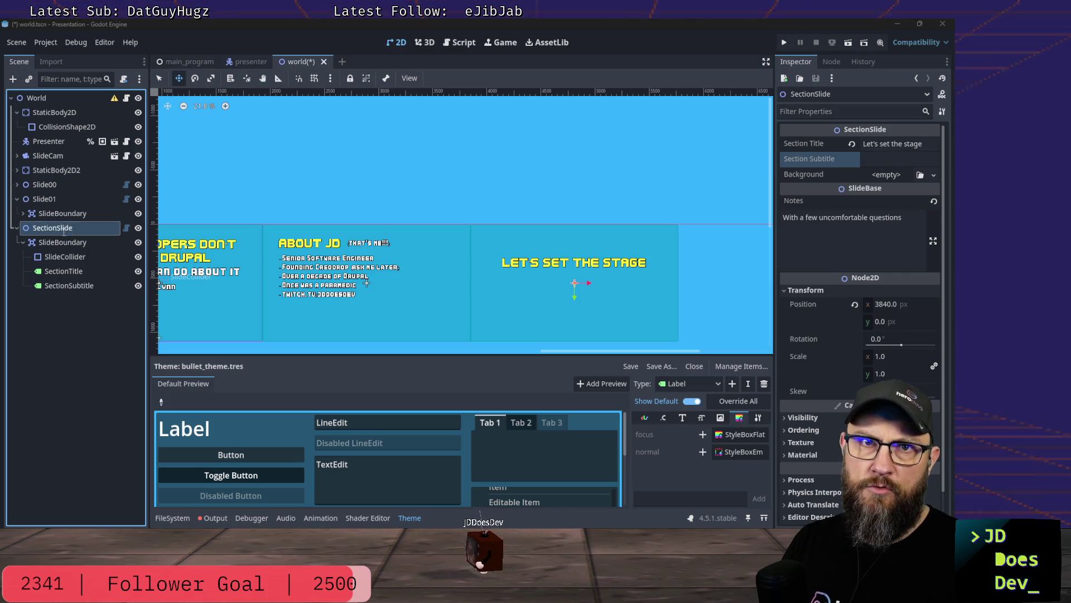
{"action": "left_click", "coordinate": [18, 228]}
{"action": "left_click", "coordinate": [17, 200]}
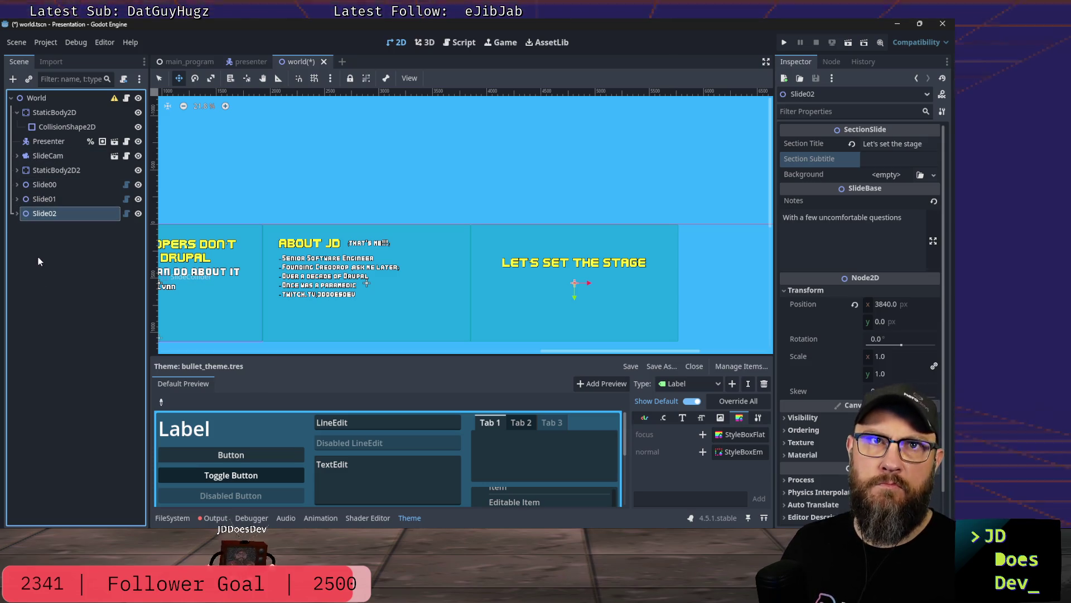
- Add an OpenSlide node as a child of World
{"action": "left_click", "coordinate": [44, 99]}
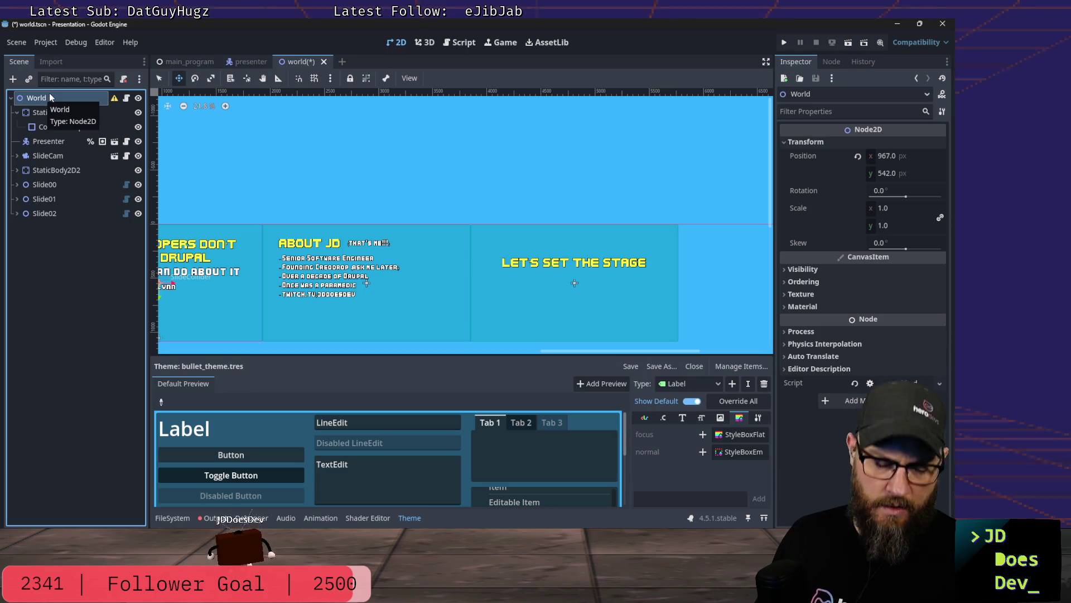
{"action": "key", "text": "ctrl+a"}
{"action": "type", "text": "sl"}
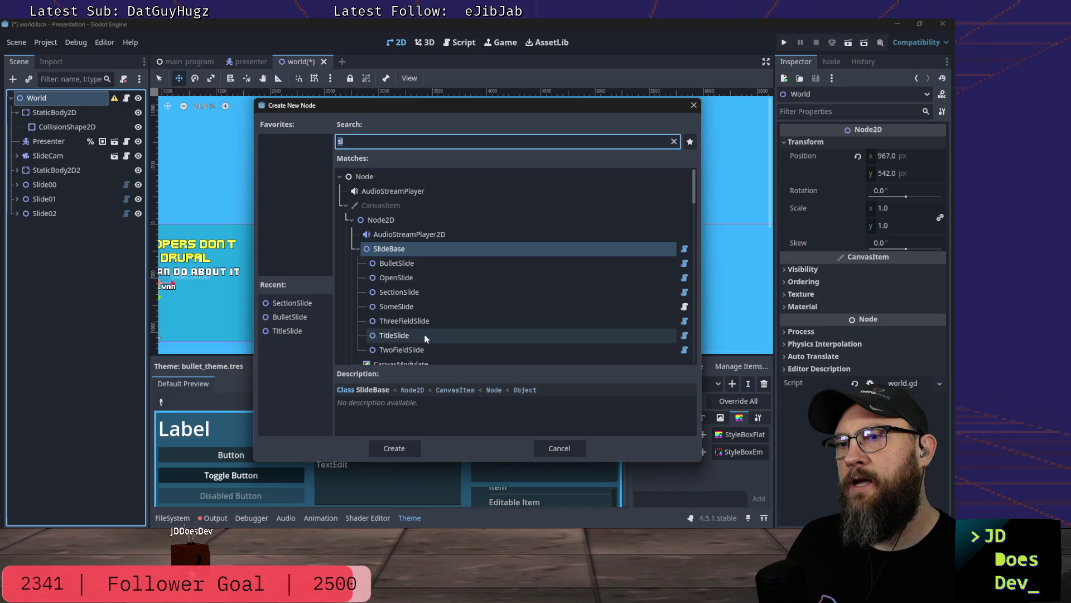
{"action": "scroll", "coordinate": [441, 327], "scroll_direction": "down", "scroll_amount": 1}
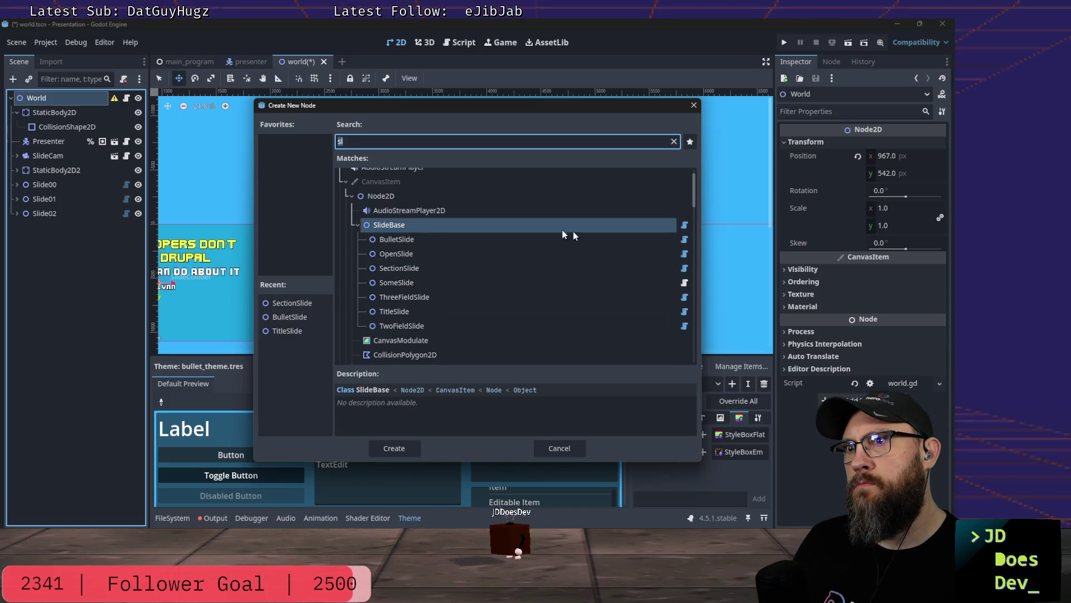
{"action": "double_click", "coordinate": [400, 256]}
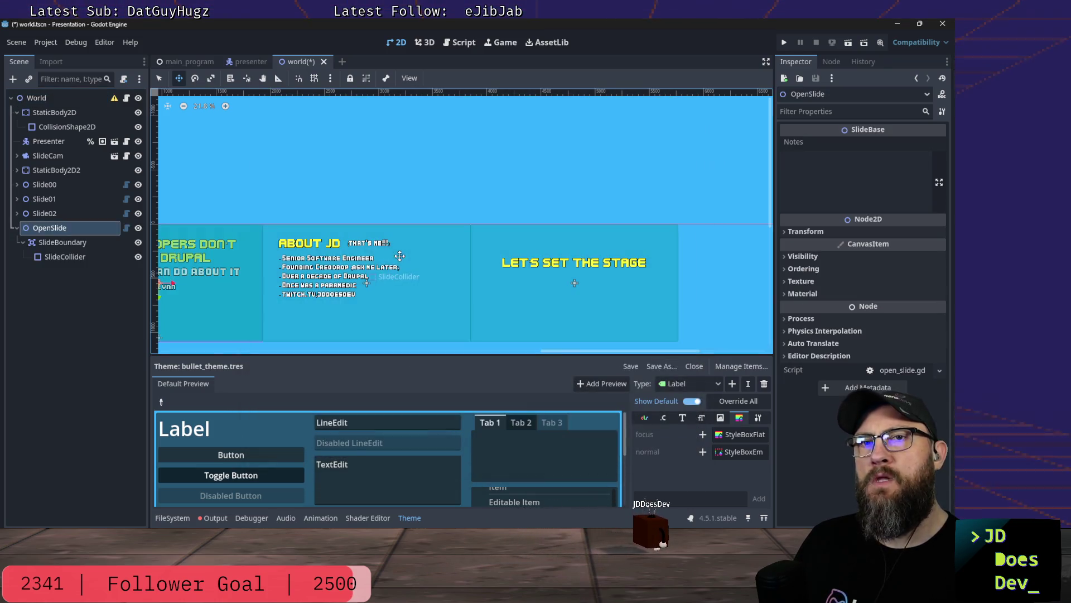
- Delete the OpenSlide node and its children, confirming the deletion
{"action": "left_click", "coordinate": [52, 229]}
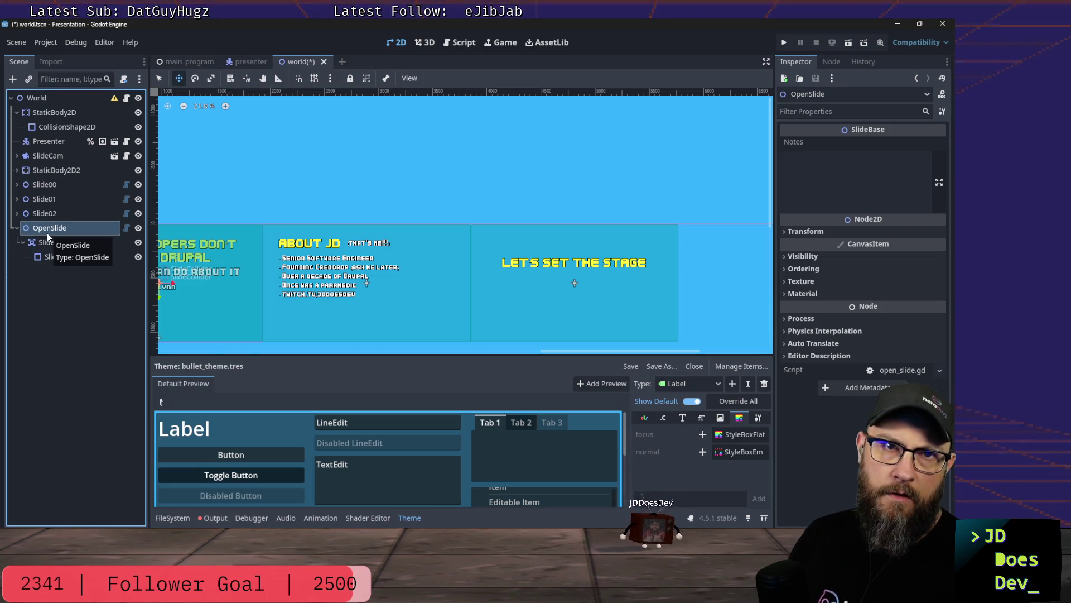
{"action": "key", "text": "Delete"}
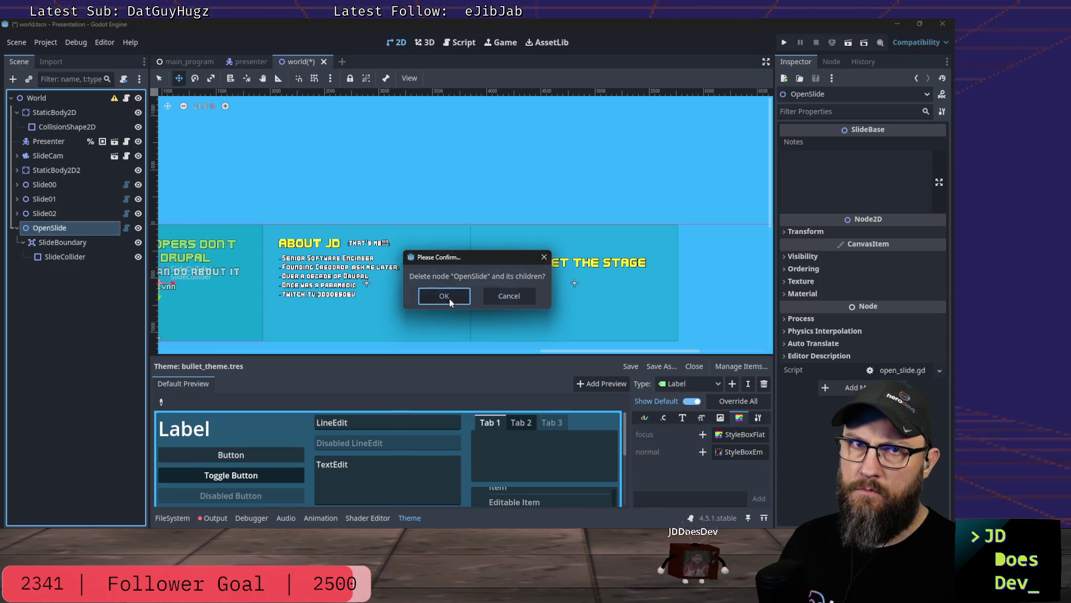
{"action": "left_click", "coordinate": [444, 295]}
- Add a SomeSlide node under World and open its slide_object.gd script
{"action": "left_click", "coordinate": [36, 101]}
{"action": "key", "text": "ctrl+a"}
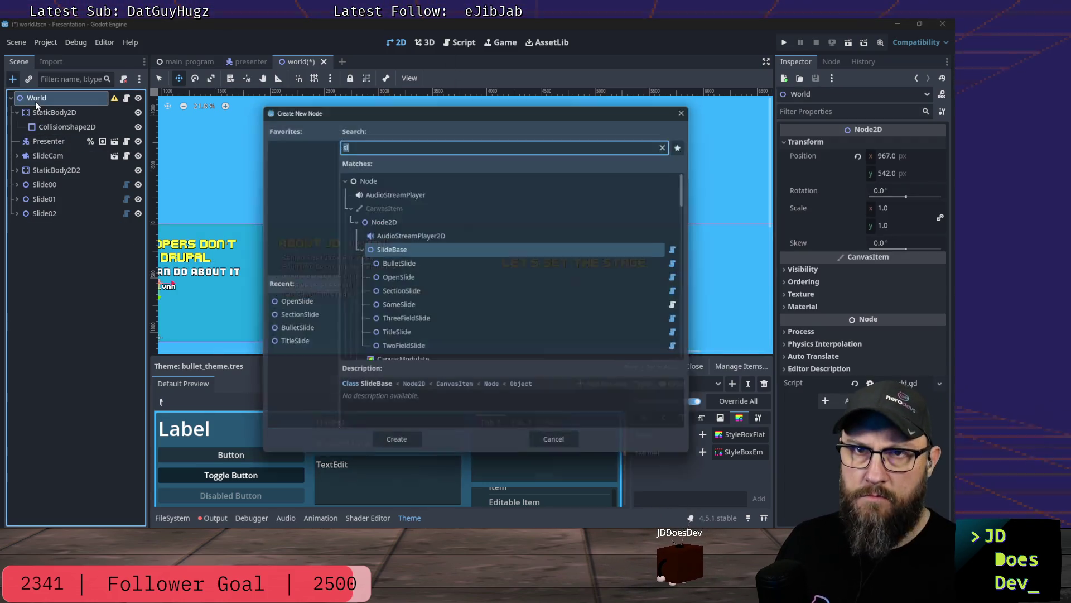
{"action": "scroll", "coordinate": [471, 276], "scroll_direction": "down", "scroll_amount": 1}
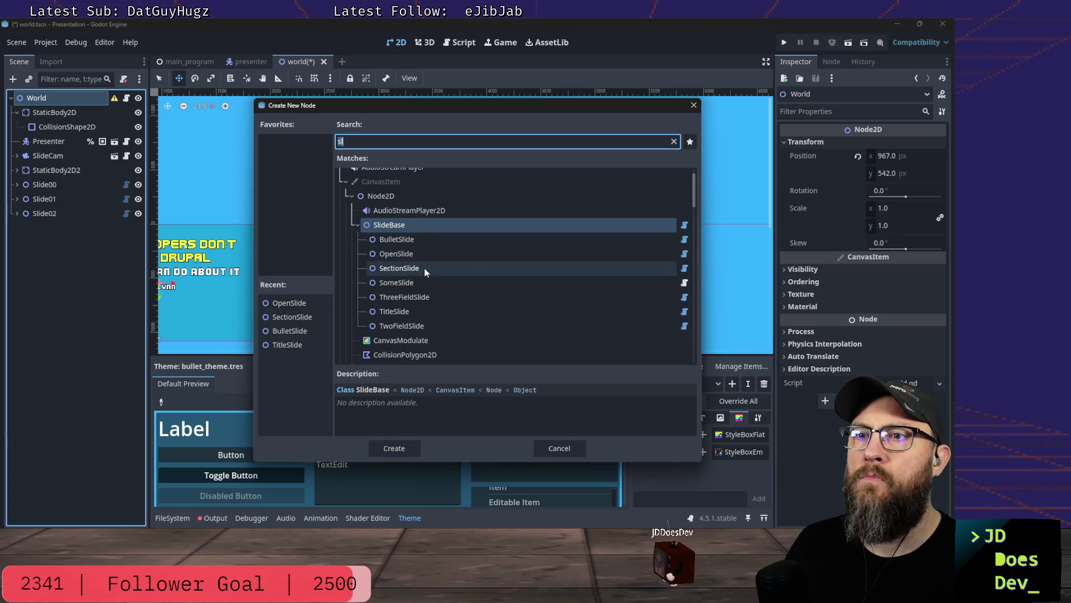
{"action": "left_click", "coordinate": [416, 283]}
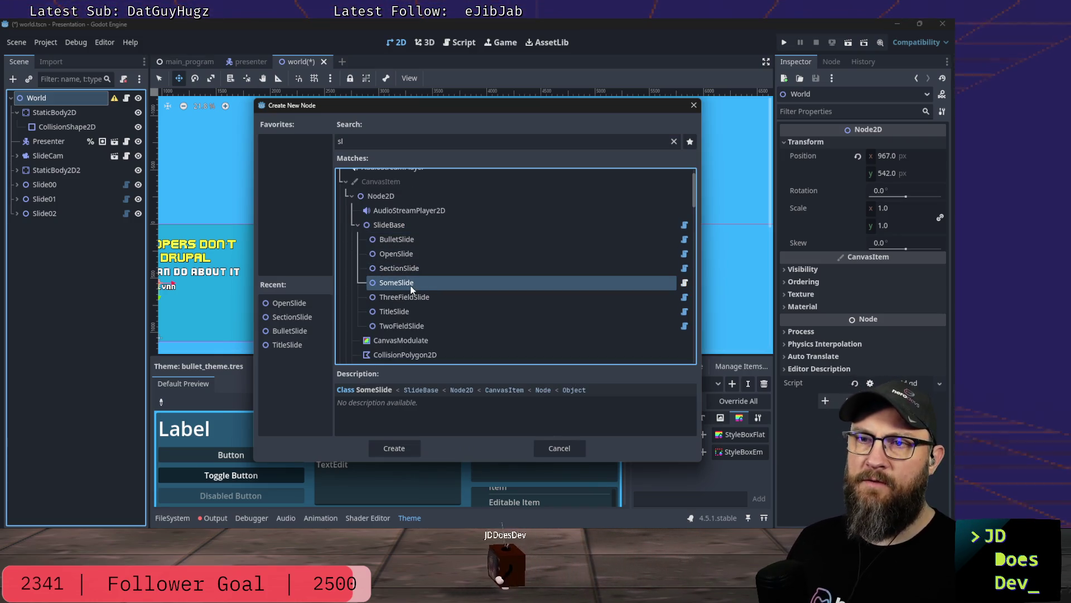
{"action": "double_click", "coordinate": [413, 282]}
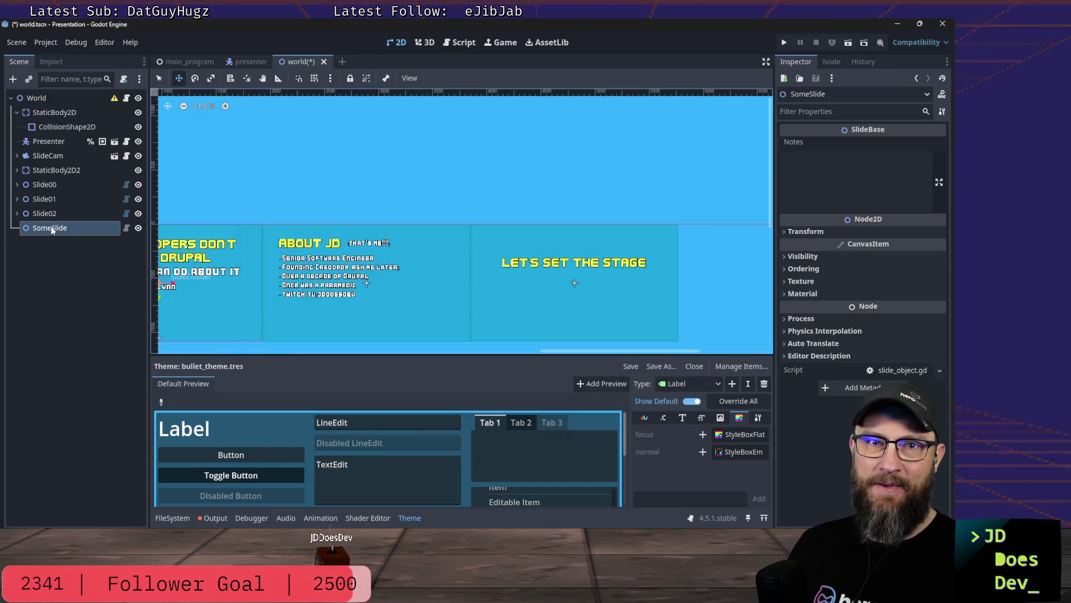
{"action": "left_click", "coordinate": [126, 233]}
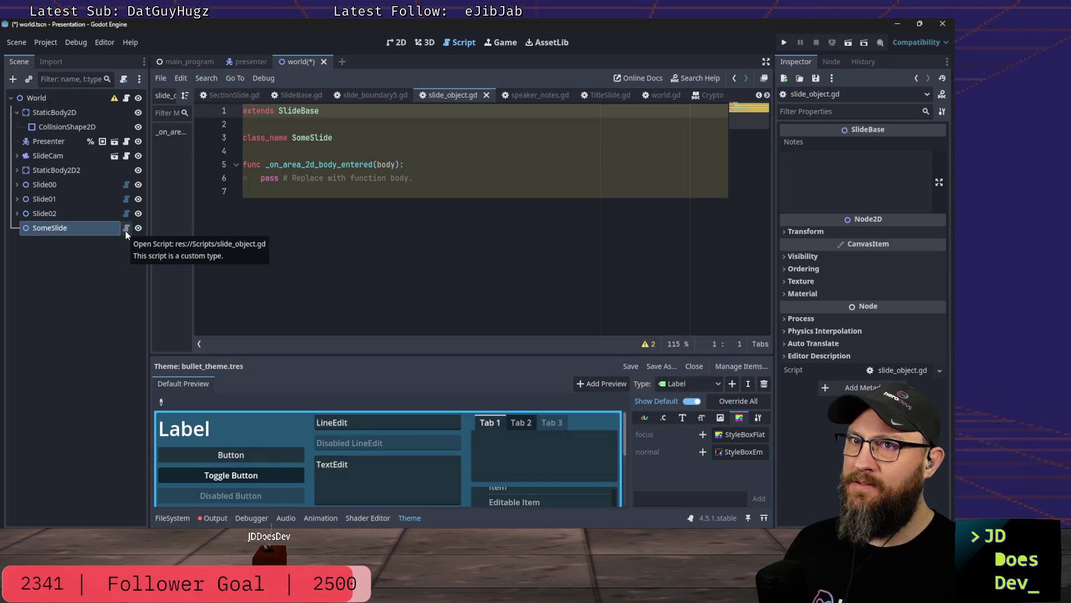
- Delete the temporary SomeSlide node so World again ends at Slide02
{"action": "left_click", "coordinate": [93, 307]}
{"action": "left_click", "coordinate": [67, 227]}
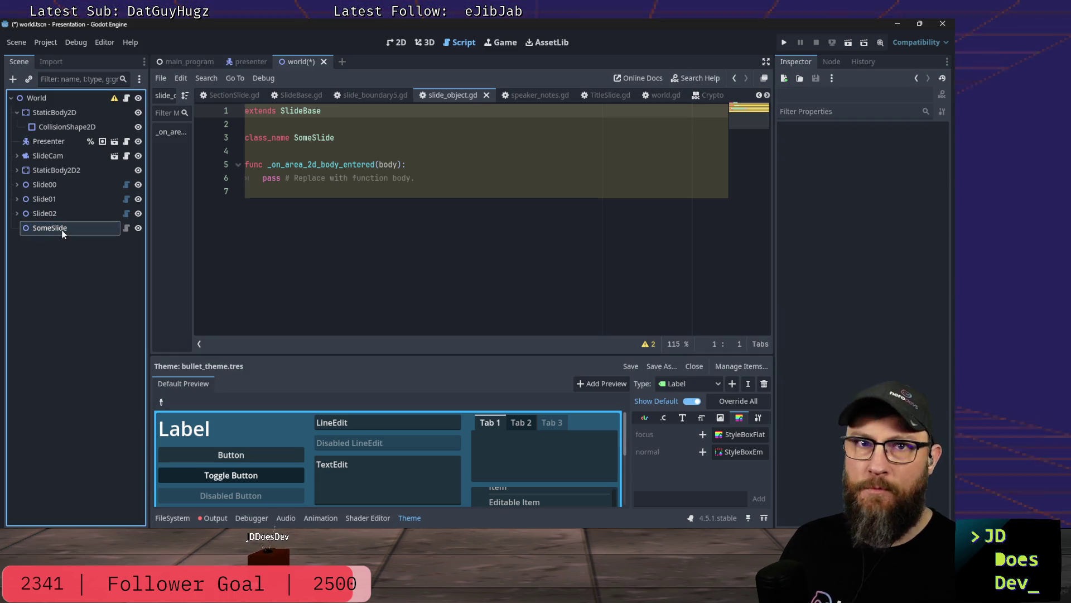
{"action": "key", "text": "Delete"}
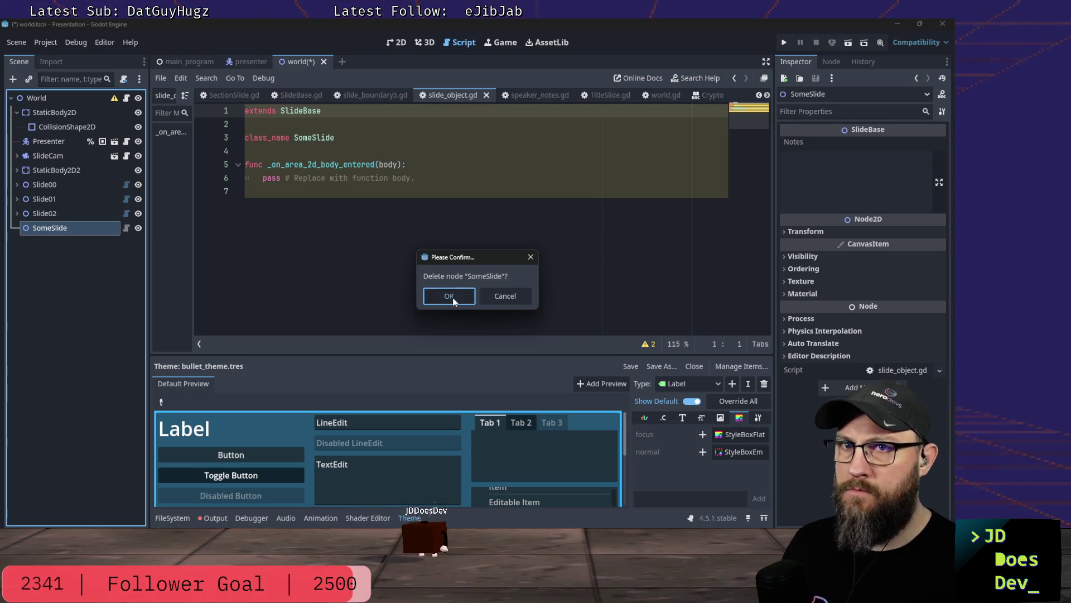
{"action": "left_click", "coordinate": [453, 297]}
{"action": "left_click", "coordinate": [50, 99]}
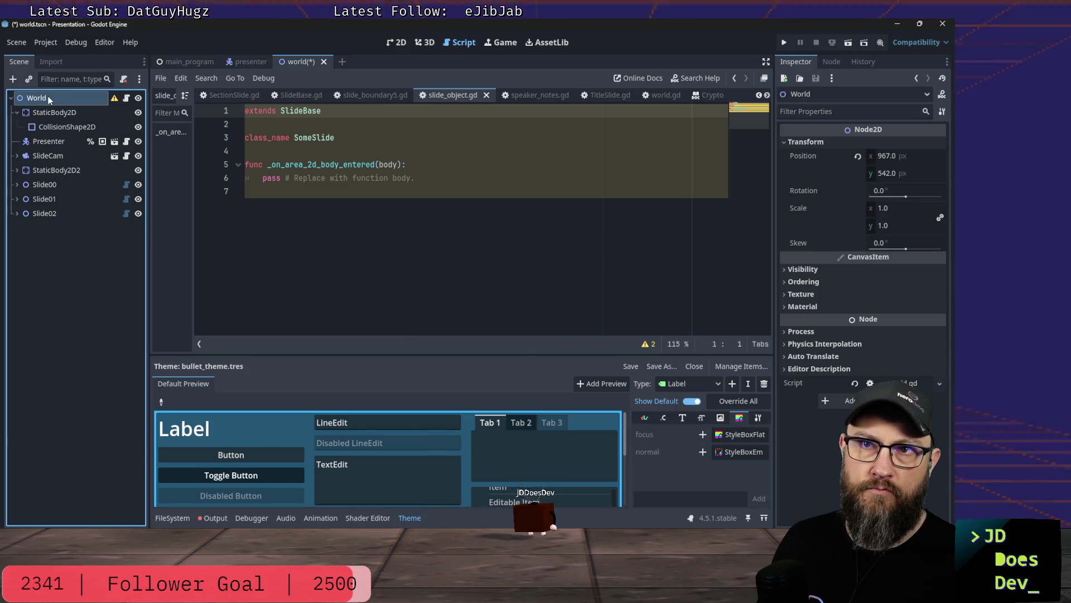
{"action": "key", "text": "ctrl+a"}
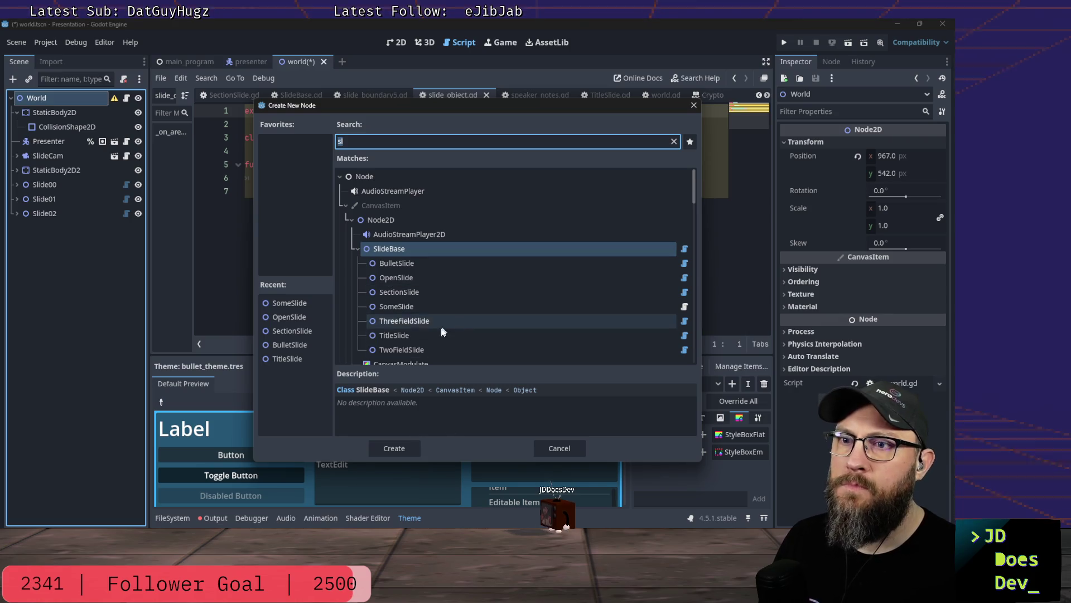
- Add a ThreeFieldSlide node under World, review its script, save the scene, and return to 2D
{"action": "scroll", "coordinate": [424, 344], "scroll_direction": "down", "scroll_amount": 2}
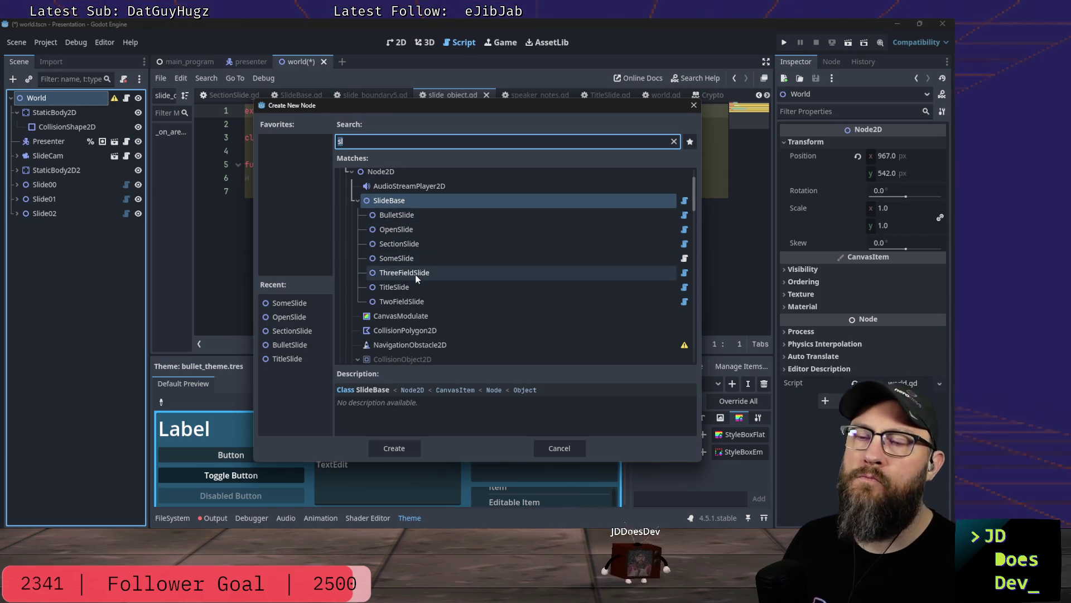
{"action": "left_click", "coordinate": [406, 271]}
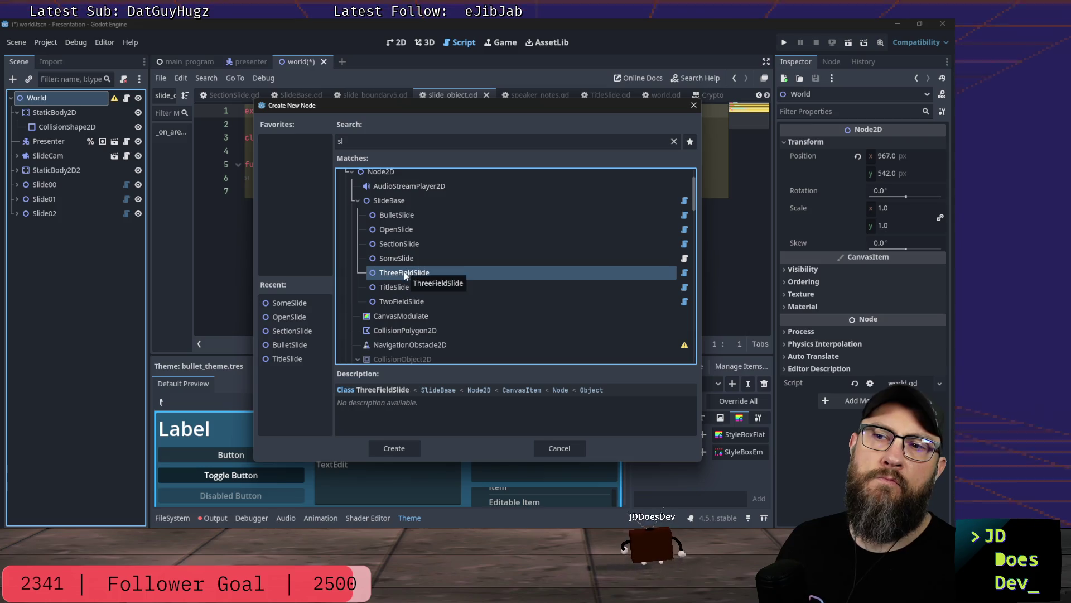
{"action": "double_click", "coordinate": [404, 272]}
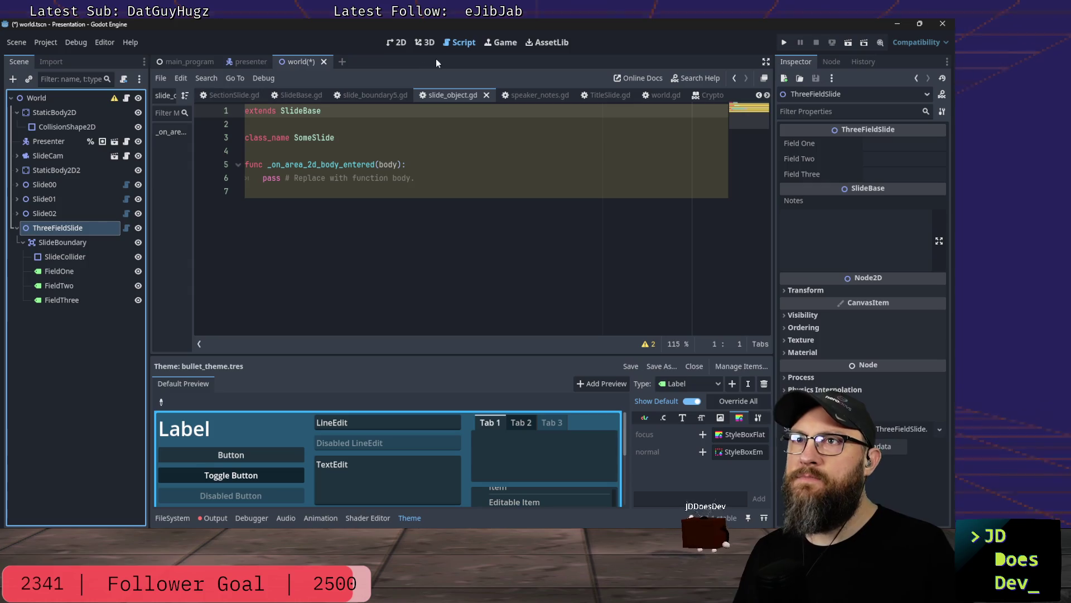
{"action": "left_click", "coordinate": [126, 228]}
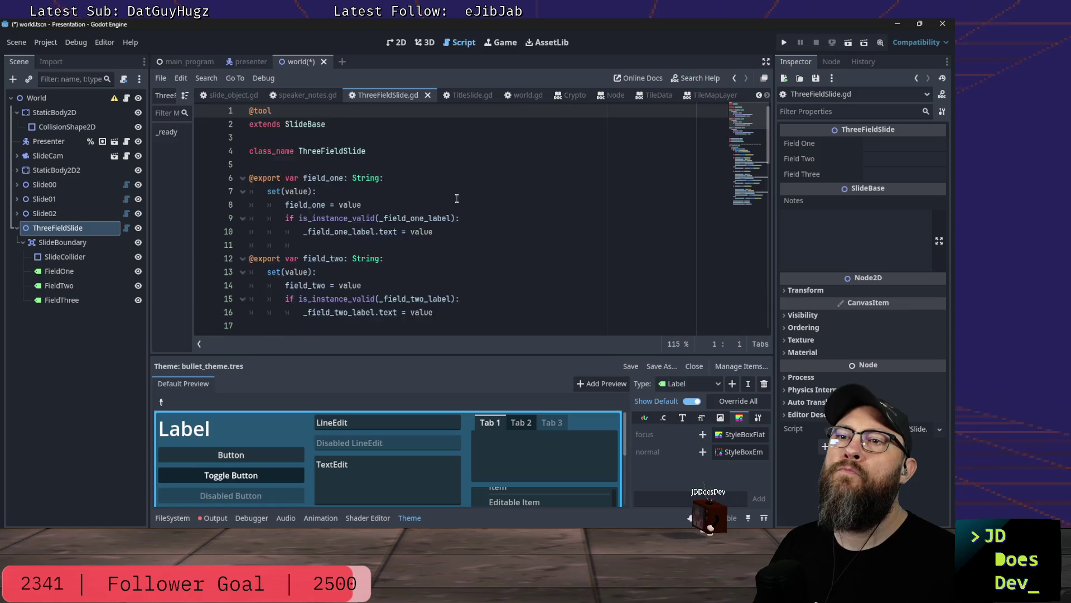
{"action": "scroll", "coordinate": [429, 234], "scroll_direction": "down", "scroll_amount": 8}
{"action": "scroll", "coordinate": [463, 186], "scroll_direction": "down", "scroll_amount": 7}
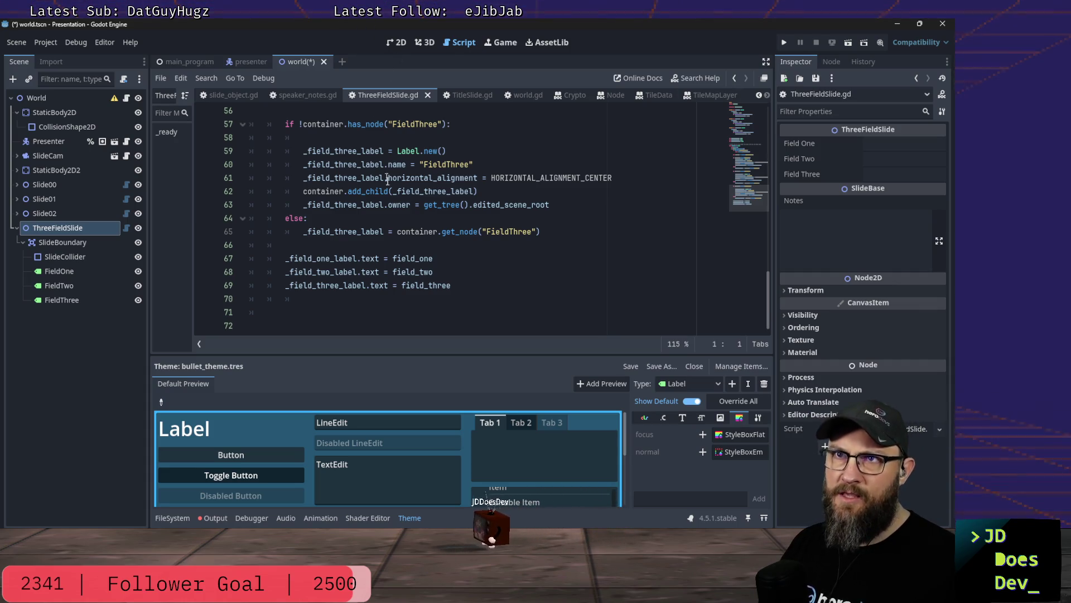
{"action": "left_click", "coordinate": [558, 204]}
{"action": "key", "text": "ctrl+s"}
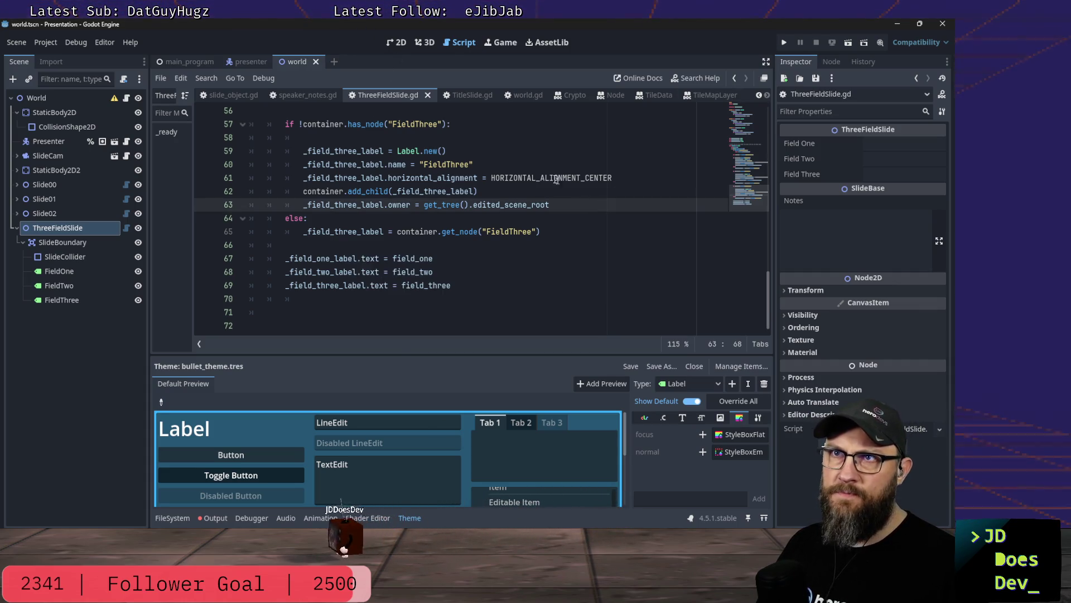
{"action": "key", "text": "ctrl+F1"}
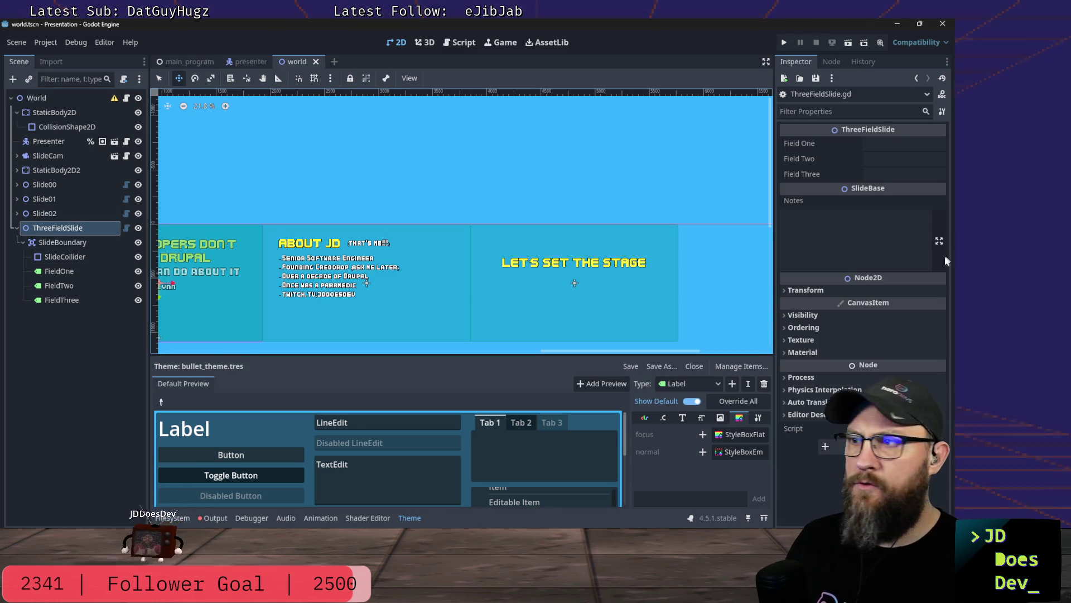
- Rename the ThreeFieldSlide to Slide03 and set its Transform Position x to 5760 px
{"action": "double_click", "coordinate": [68, 227]}
{"action": "type", "text": "Slide03"}
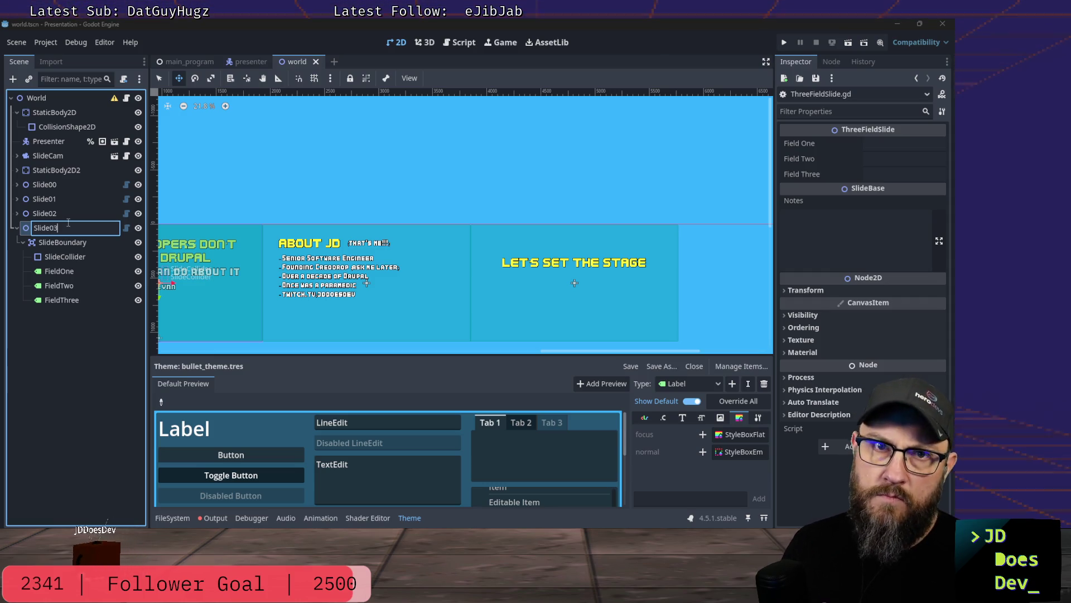
{"action": "key", "text": "Return"}
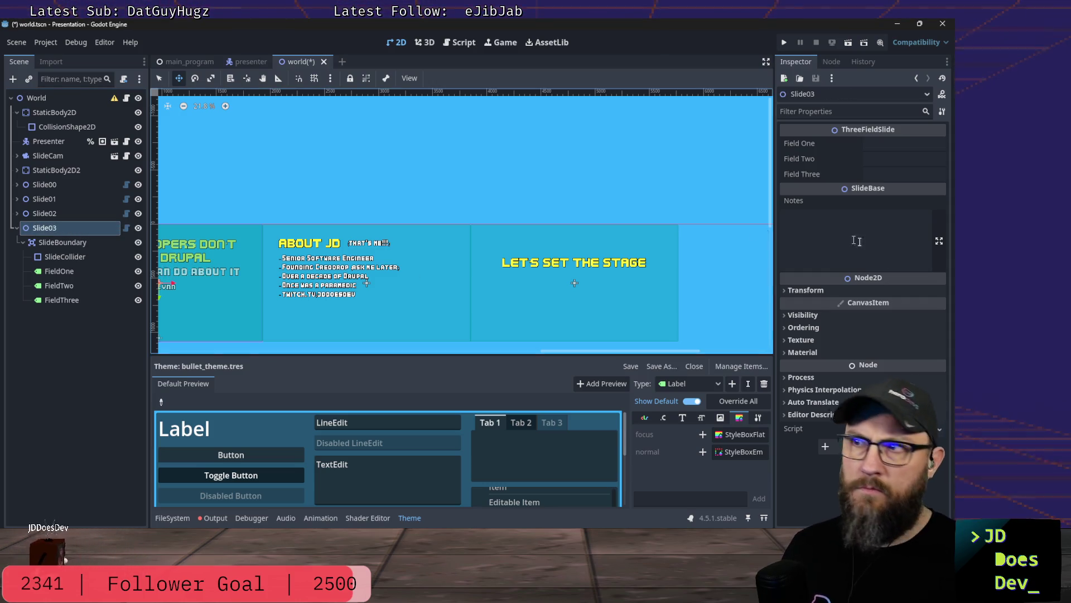
{"action": "left_click", "coordinate": [805, 289]}
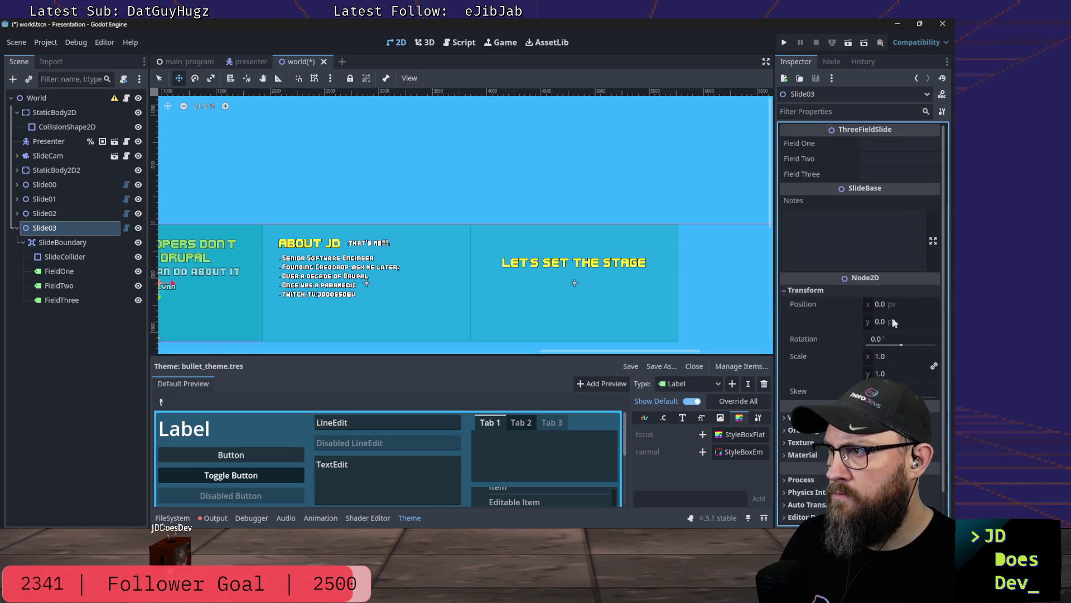
{"action": "left_click", "coordinate": [928, 302]}
{"action": "type", "text": "20*3"}
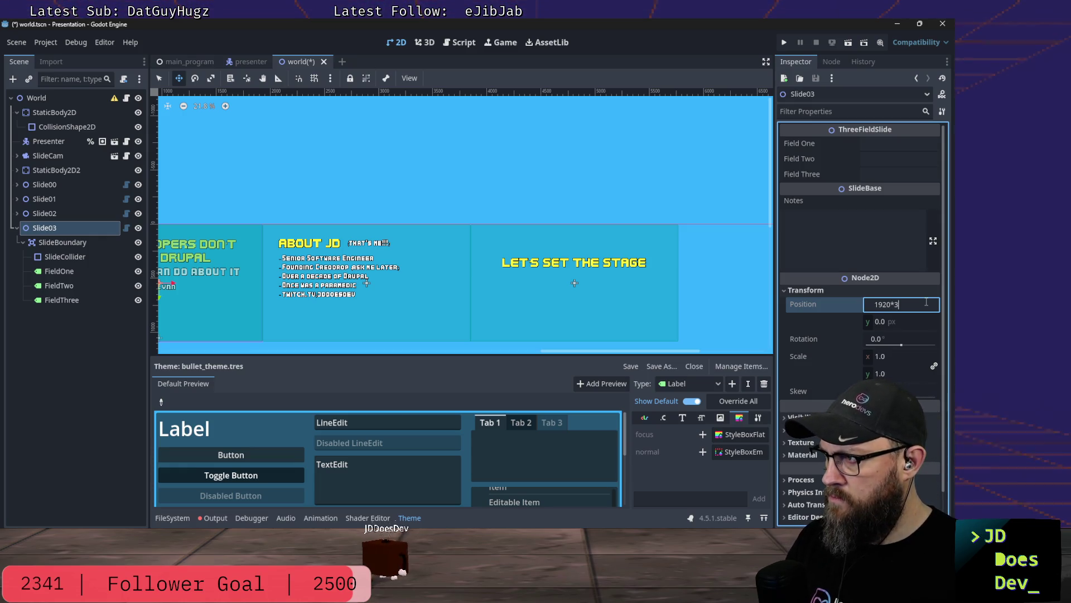
{"action": "key", "text": "Return"}
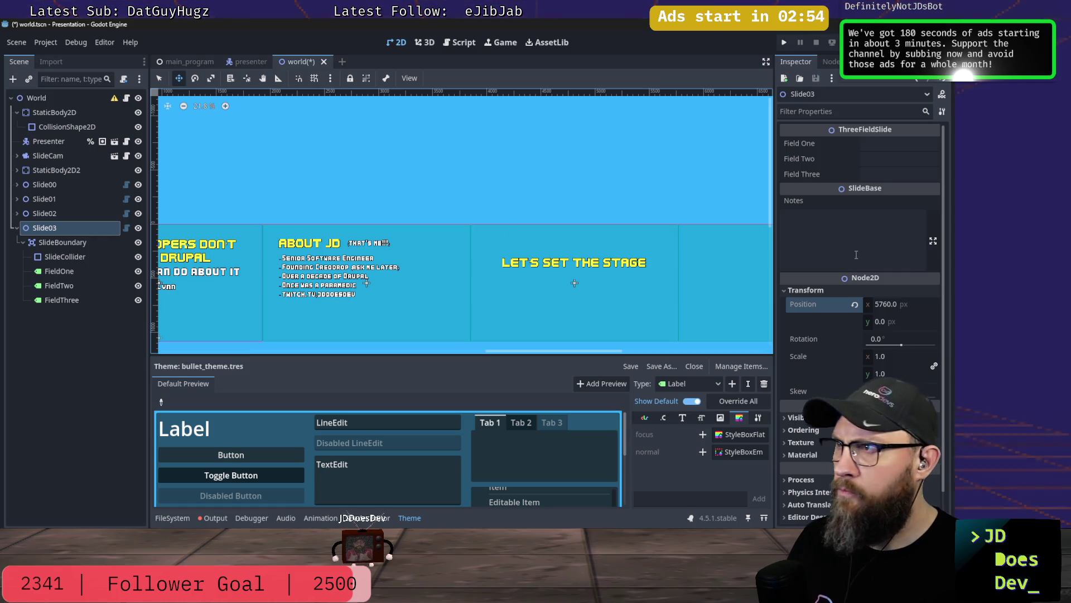
{"action": "left_click", "coordinate": [890, 145]}
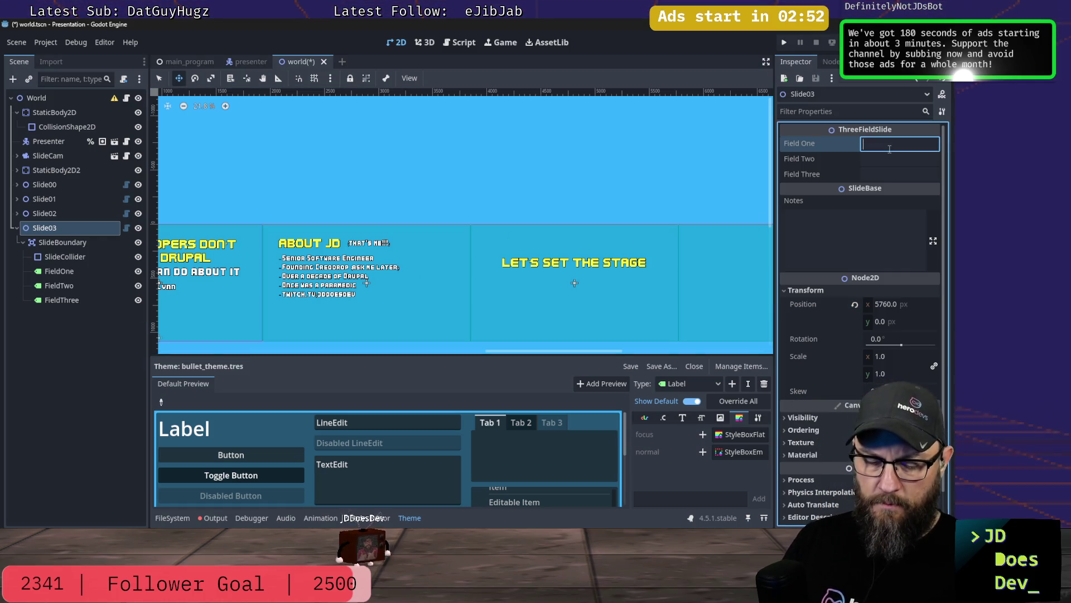
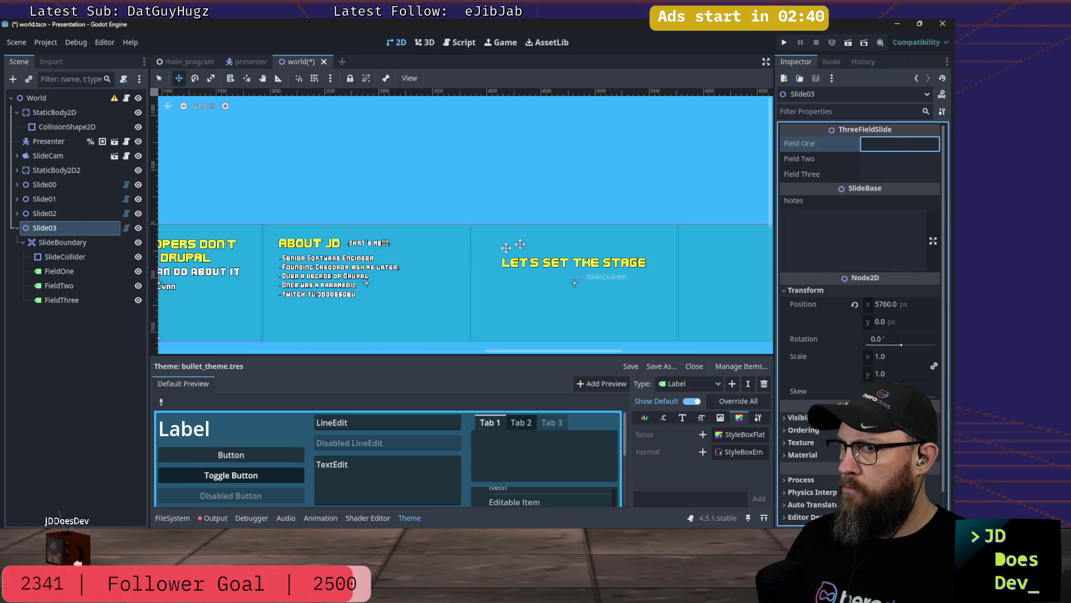
- Change Slide00's Title property to replace 'choose' with 'recommend drupal...'
{"action": "mouse_move", "coordinate": [560, 350]}
{"action": "left_mouse_down"}
{"action": "mouse_move", "coordinate": [381, 350]}
{"action": "mouse_move", "coordinate": [399, 348]}
{"action": "left_mouse_up"}
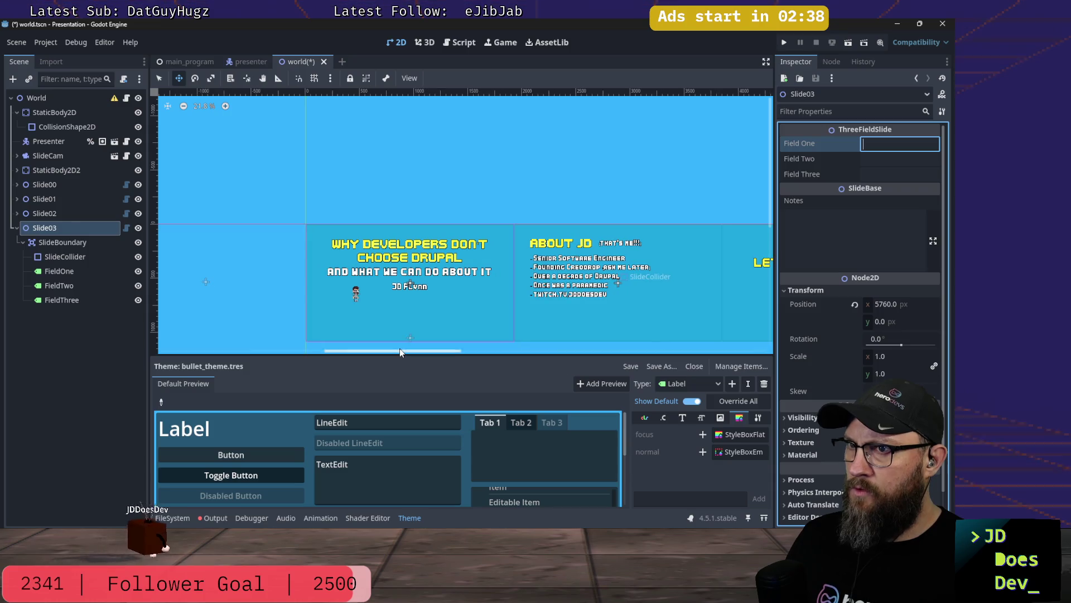
{"action": "key", "text": "q"}
{"action": "left_click", "coordinate": [399, 261]}
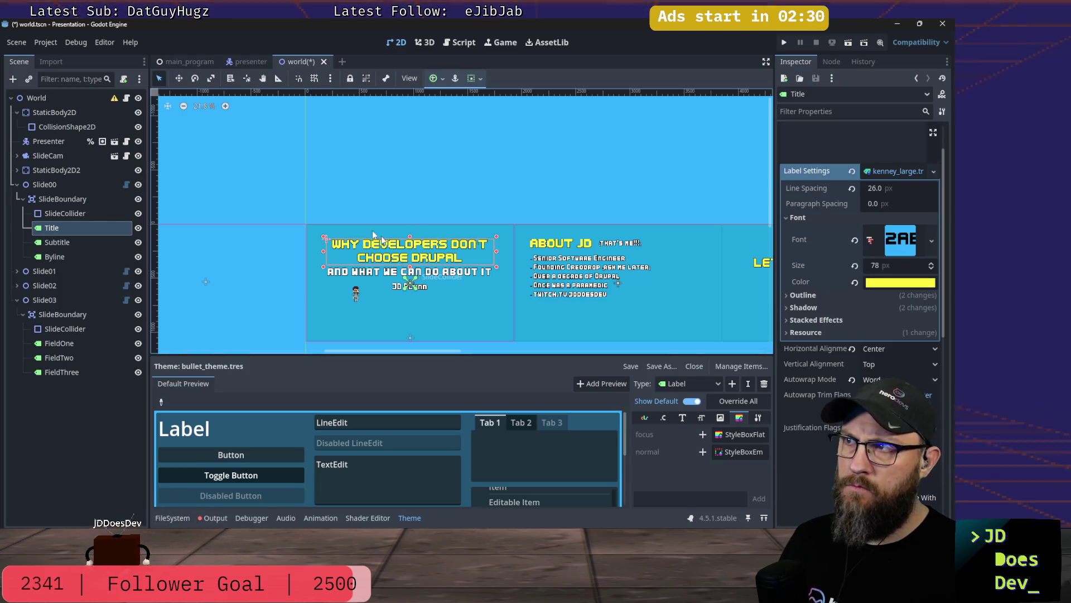
{"action": "left_click", "coordinate": [58, 187]}
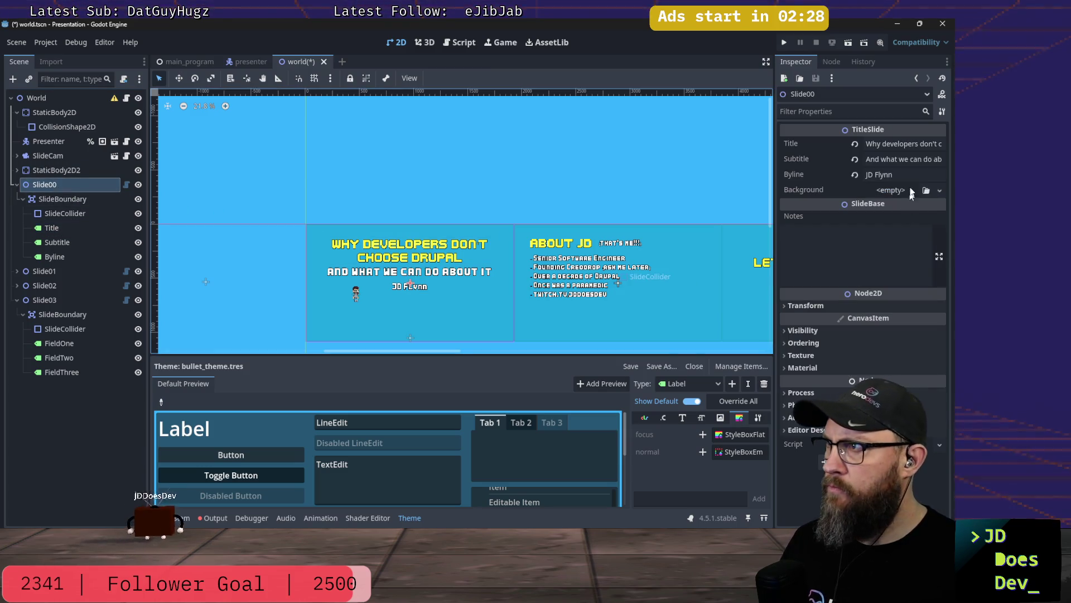
{"action": "left_click", "coordinate": [933, 145]}
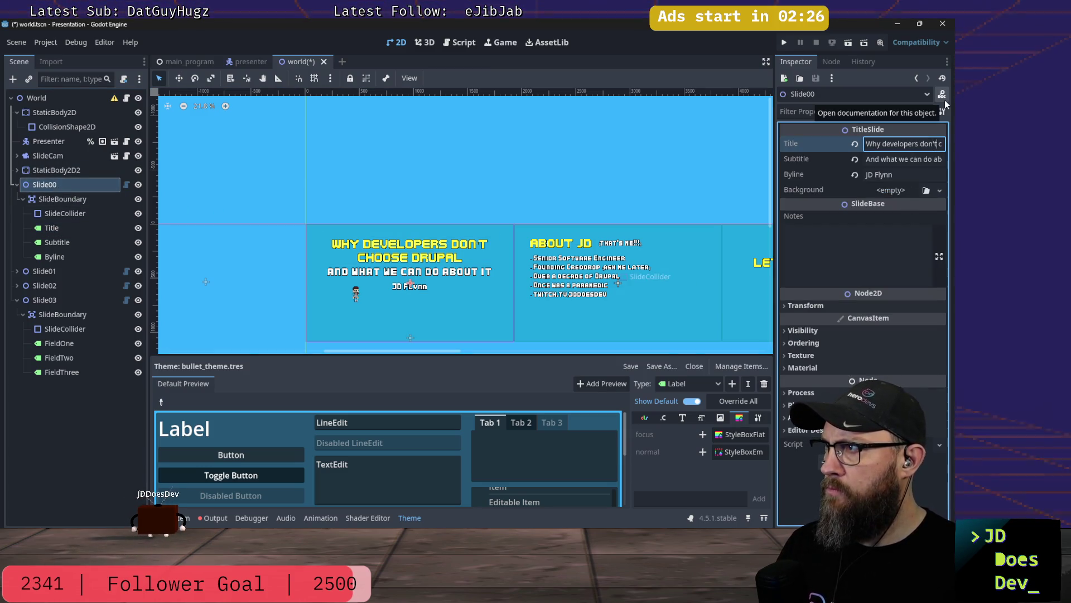
{"action": "key", "text": "BackSpace"}
{"action": "key", "text": "BackSpace"}
{"action": "key", "text": "BackSpace"}
{"action": "type", "text": "recommend"}
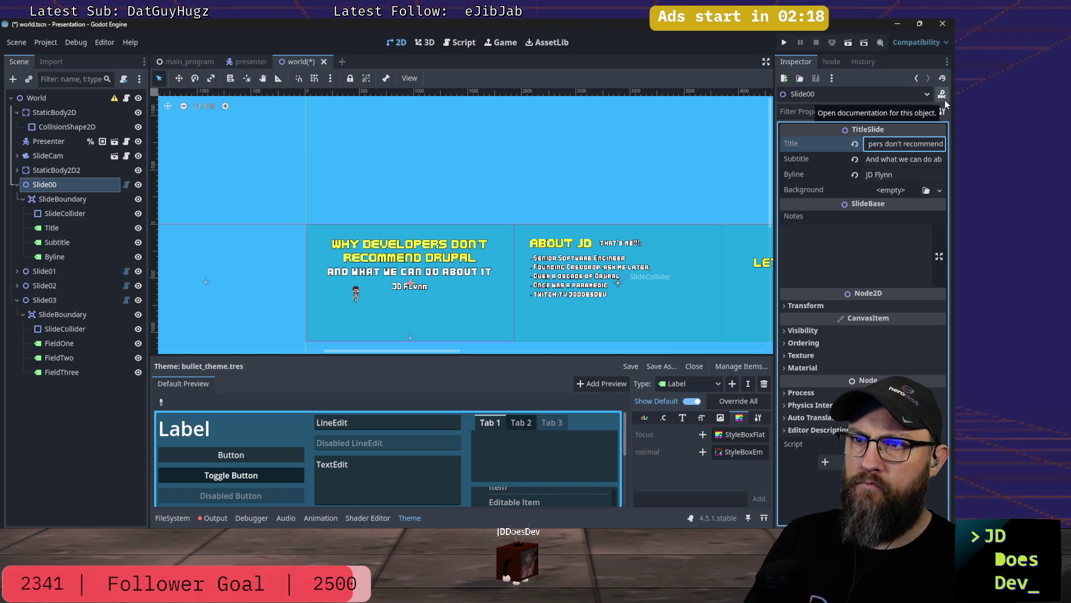
{"action": "key", "text": "End"}
{"action": "type", "text": "..."}
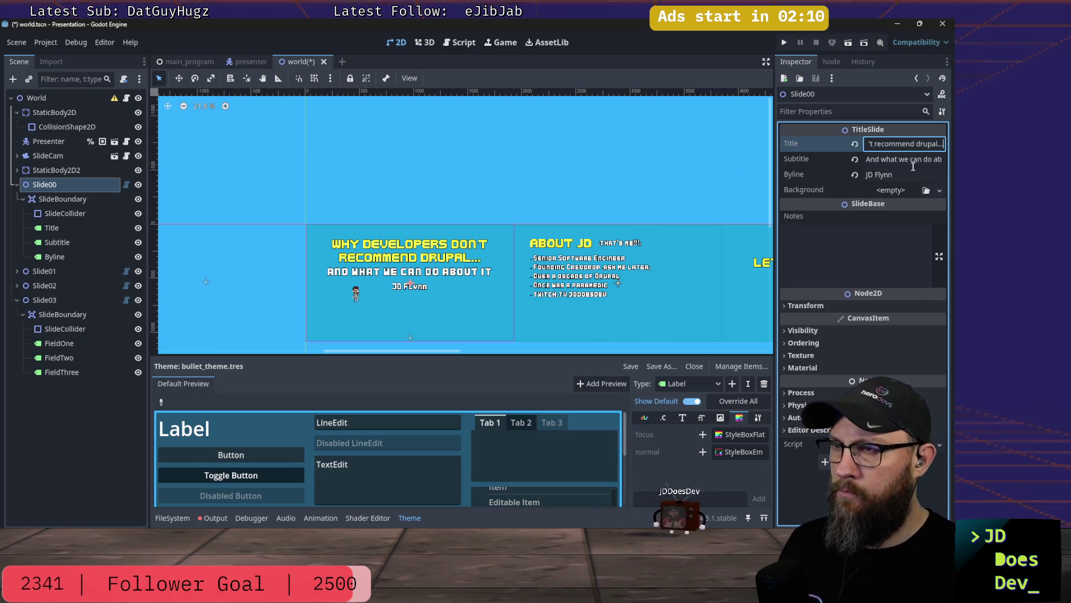
{"action": "left_click_drag", "start_coordinate": [412, 351], "coordinate": [706, 324]}
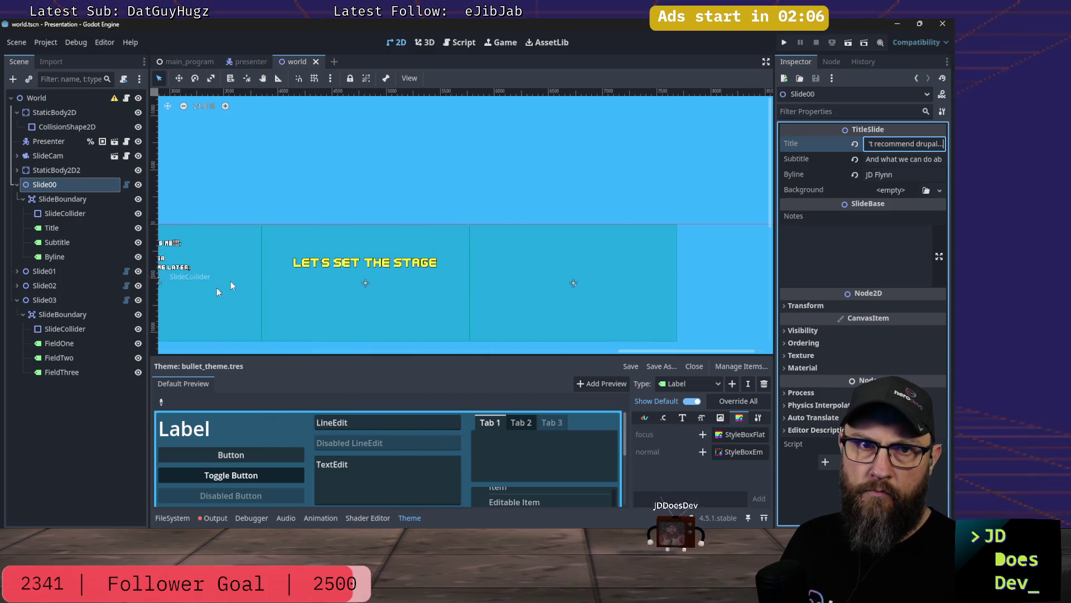
- Enter the question about when you last recommended Drupal into Slide03's Field One
{"action": "left_click", "coordinate": [45, 300]}
{"action": "left_click", "coordinate": [899, 143]}
{"action": "type", "text": "Wh"}
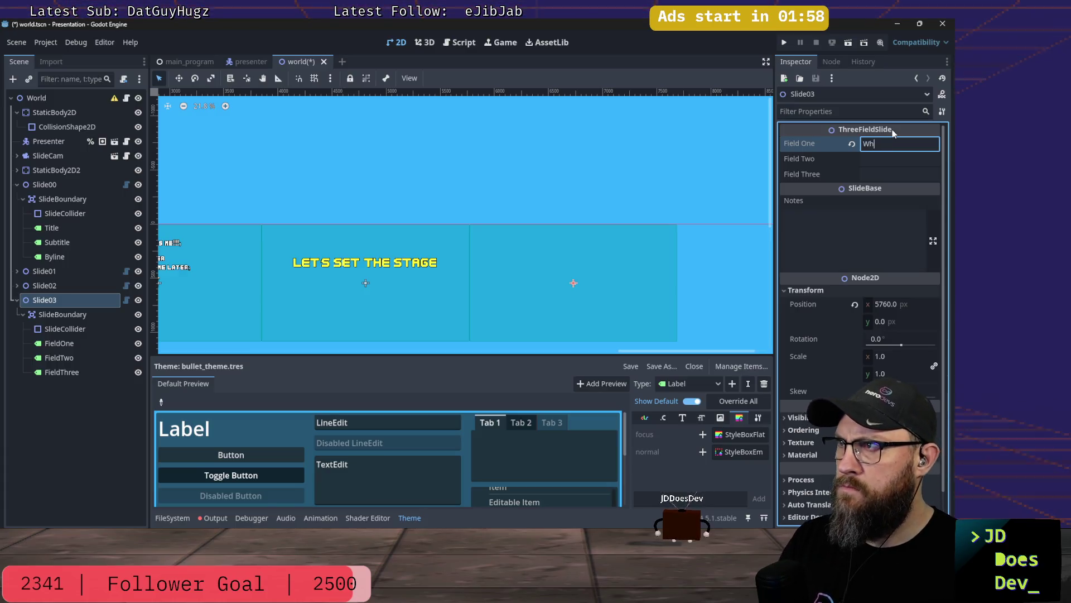
{"action": "type", "text": "'s the last"}
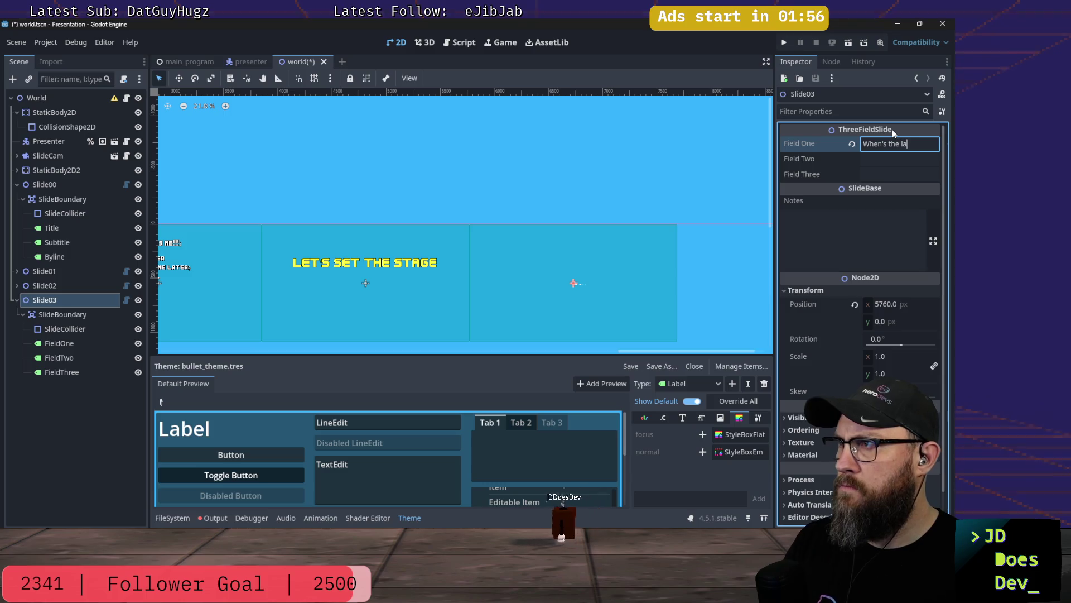
{"action": "type", "text": " time you recom"}
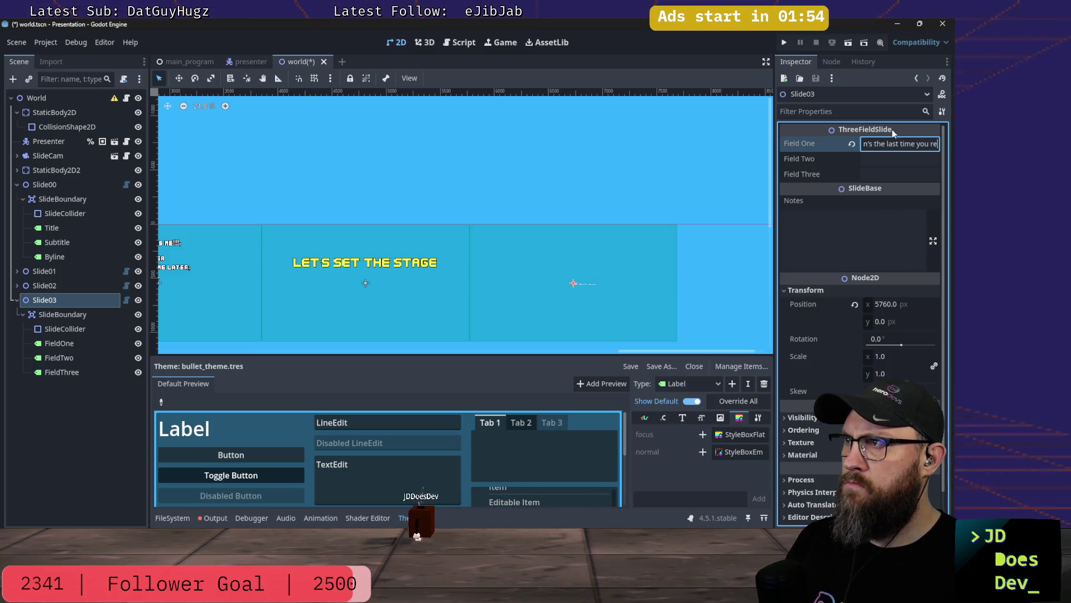
{"action": "type", "text": "mended Drupal?"}
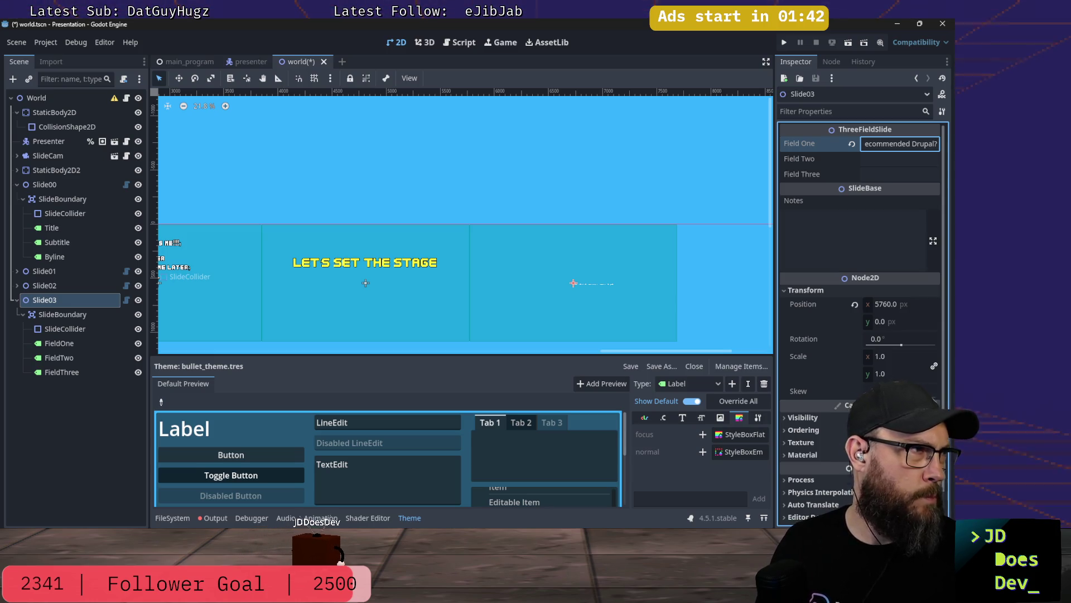
- Set Field Two to 'Less than a month ago?' and Field Three to 'Less than a year ago?'
{"action": "left_click", "coordinate": [893, 160]}
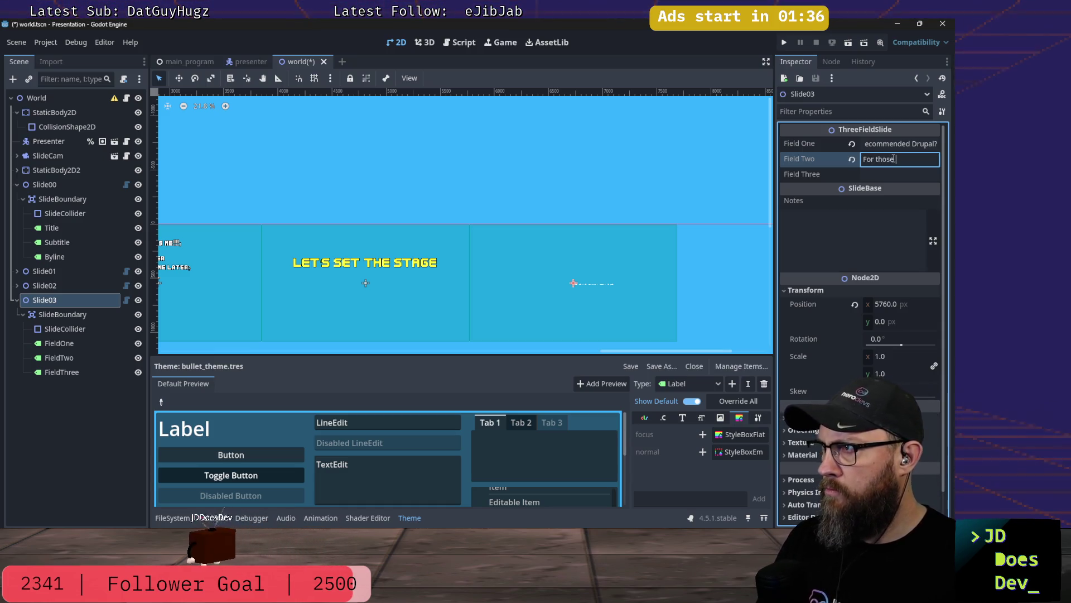
{"action": "key", "text": "BackSpace"}
{"action": "key", "text": "BackSpace"}
{"action": "key", "text": "BackSpace"}
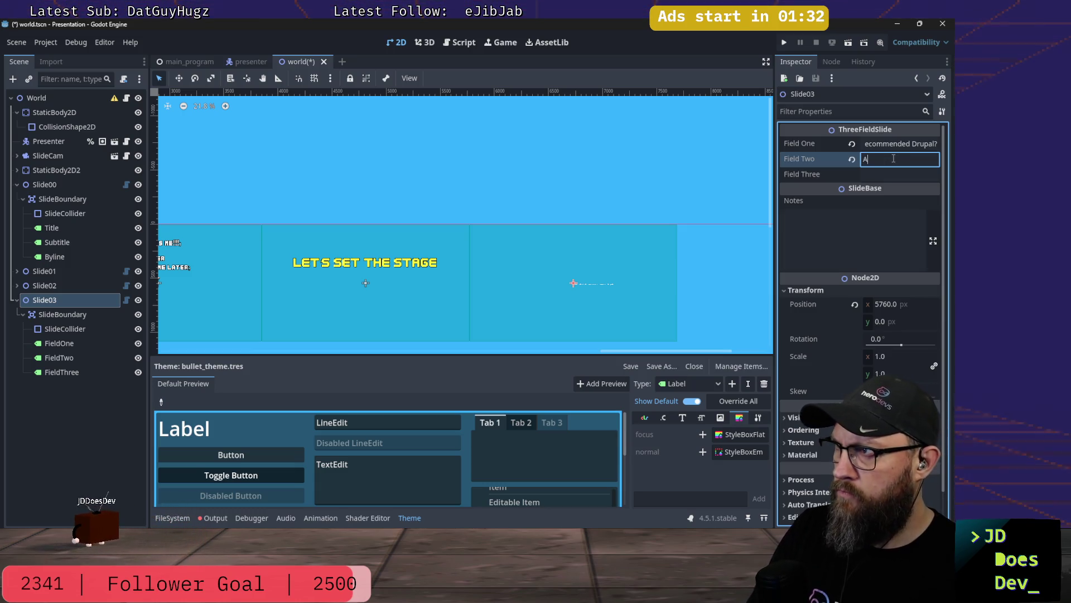
{"action": "type", "text": "More than a"}
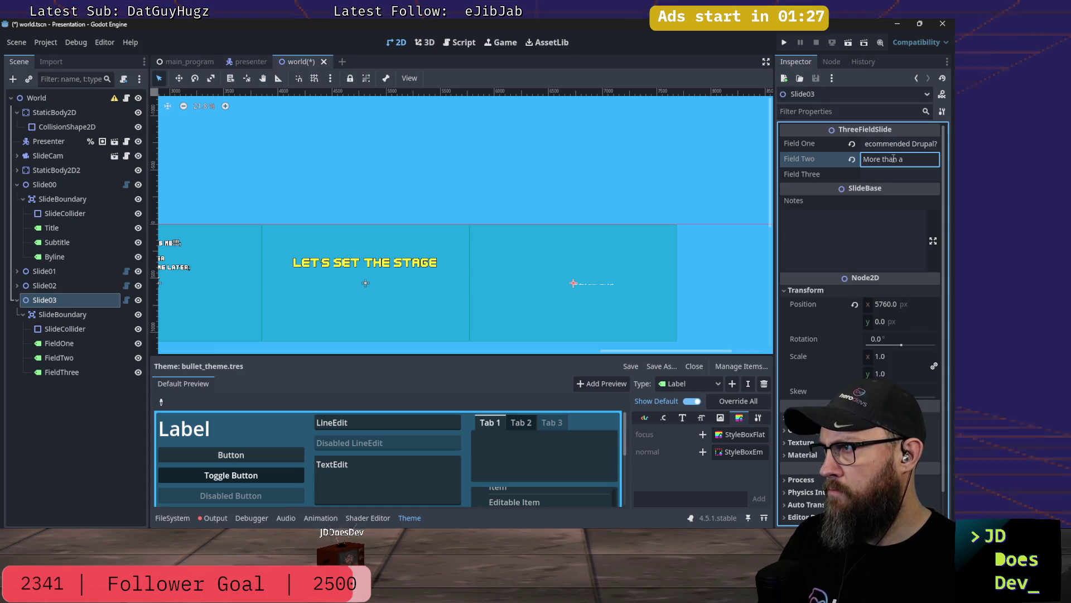
{"action": "key", "text": "BackSpace"}
{"action": "key", "text": "BackSpace"}
{"action": "key", "text": "BackSpace"}
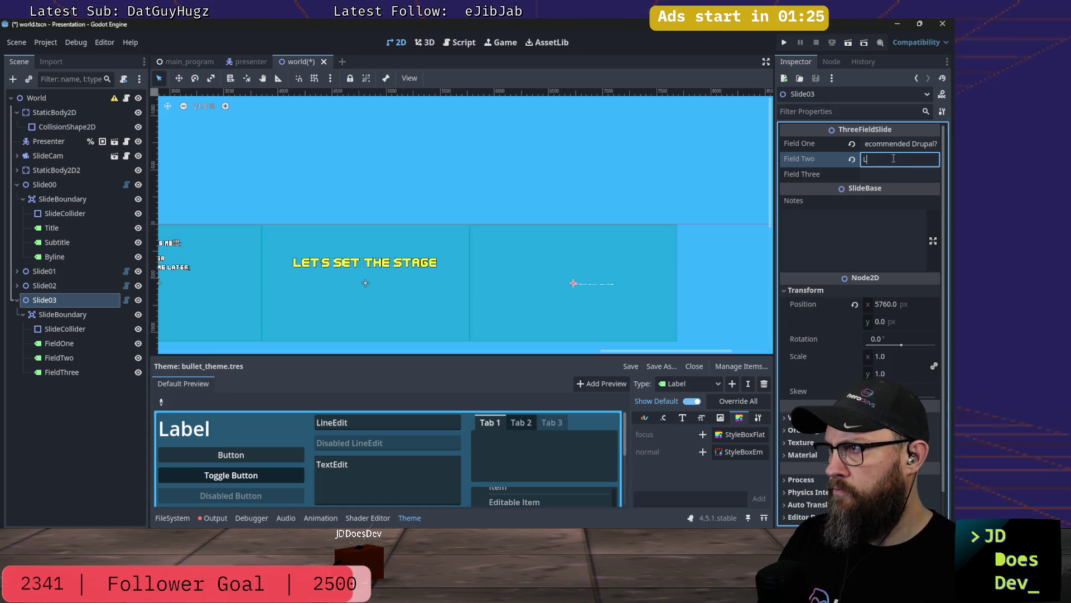
{"action": "type", "text": "a month ago"}
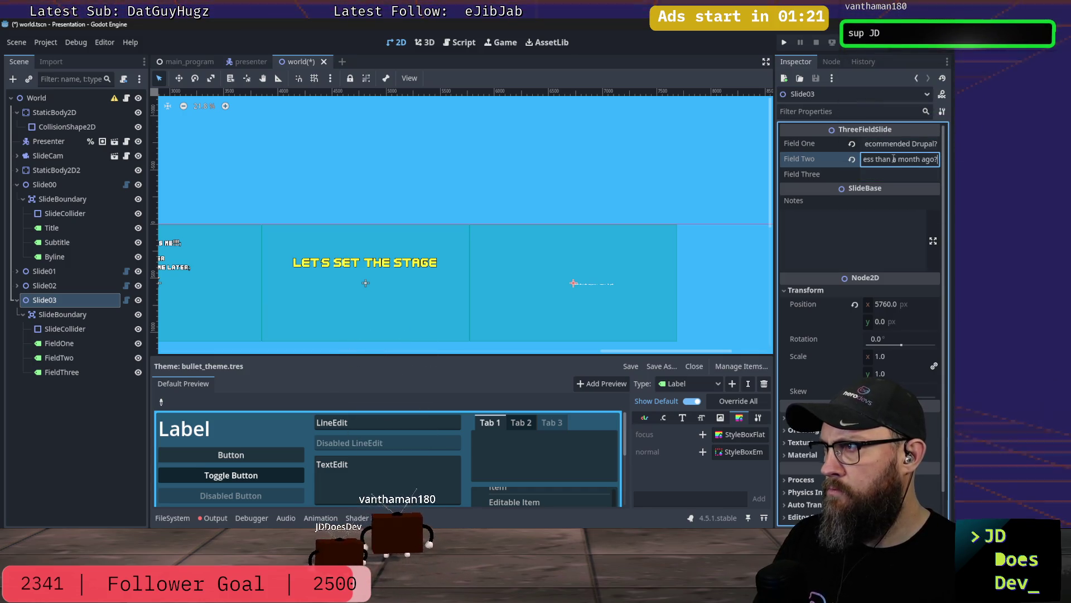
{"action": "type", "text": "?"}
{"action": "key", "text": "Tab"}
{"action": "type", "text": "Less than a year a"}
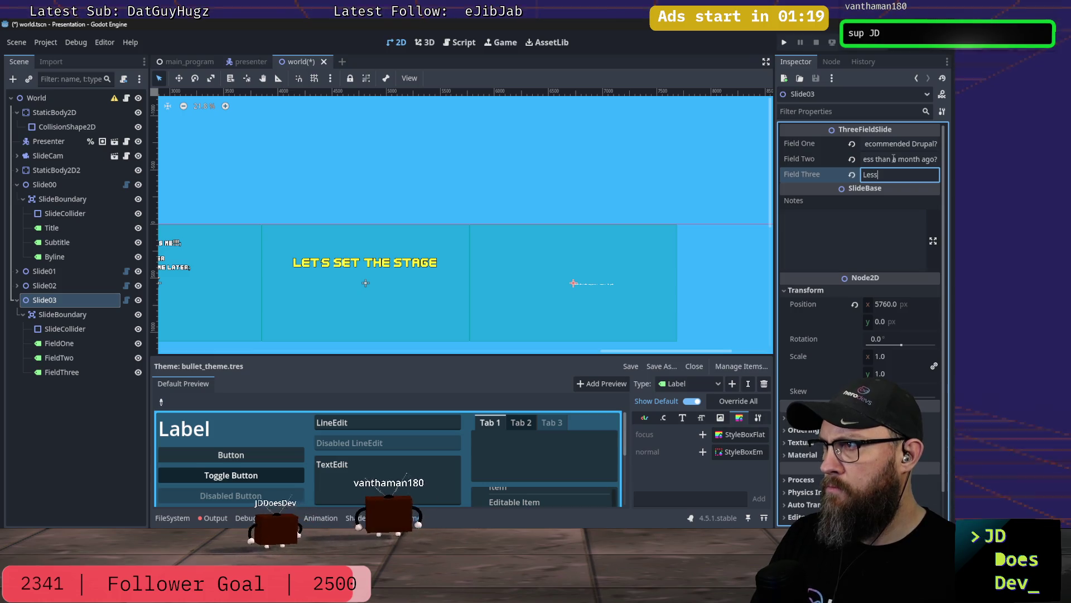
{"action": "type", "text": "go"}
{"action": "key", "text": "Tab"}
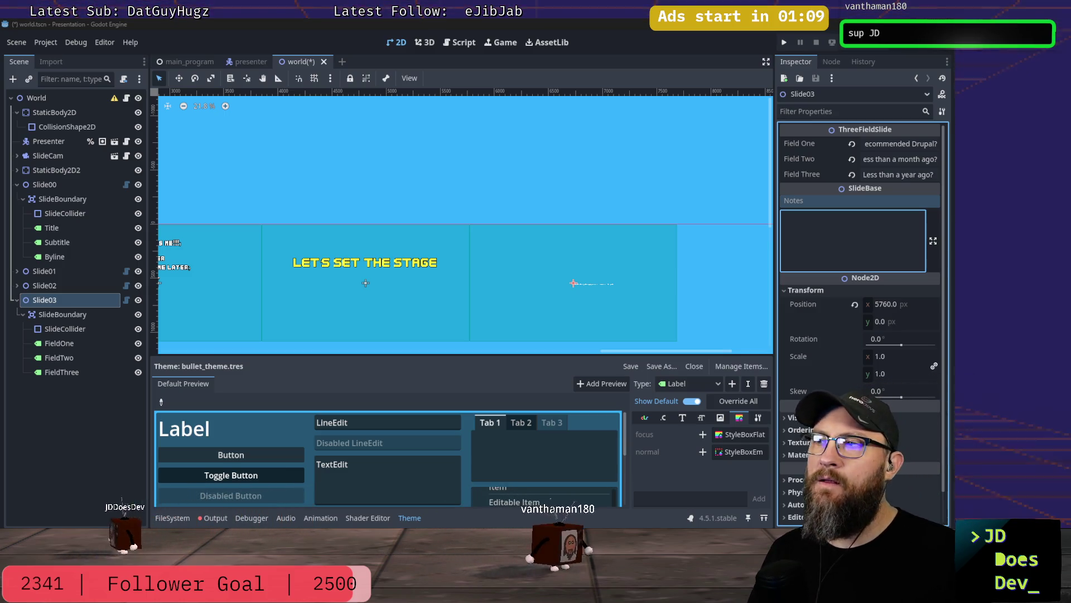
- Apply kenney-bold-subtitle.tres label settings to FieldOne, FieldTwo and FieldThree
{"action": "left_click", "coordinate": [49, 344]}
{"action": "left_click", "coordinate": [51, 372], "text": "shift"}
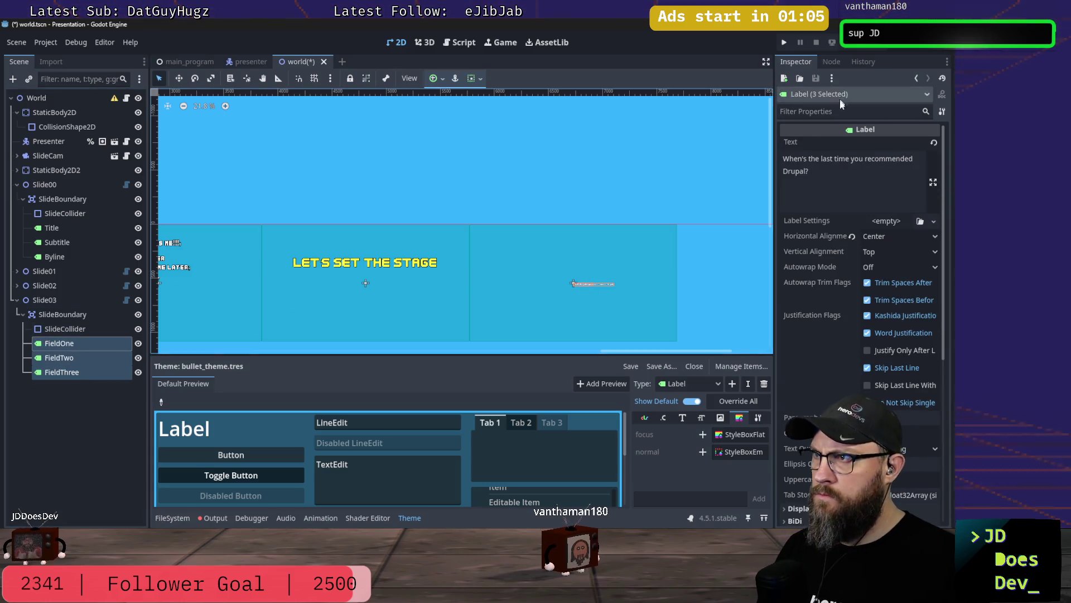
{"action": "left_click", "coordinate": [920, 222]}
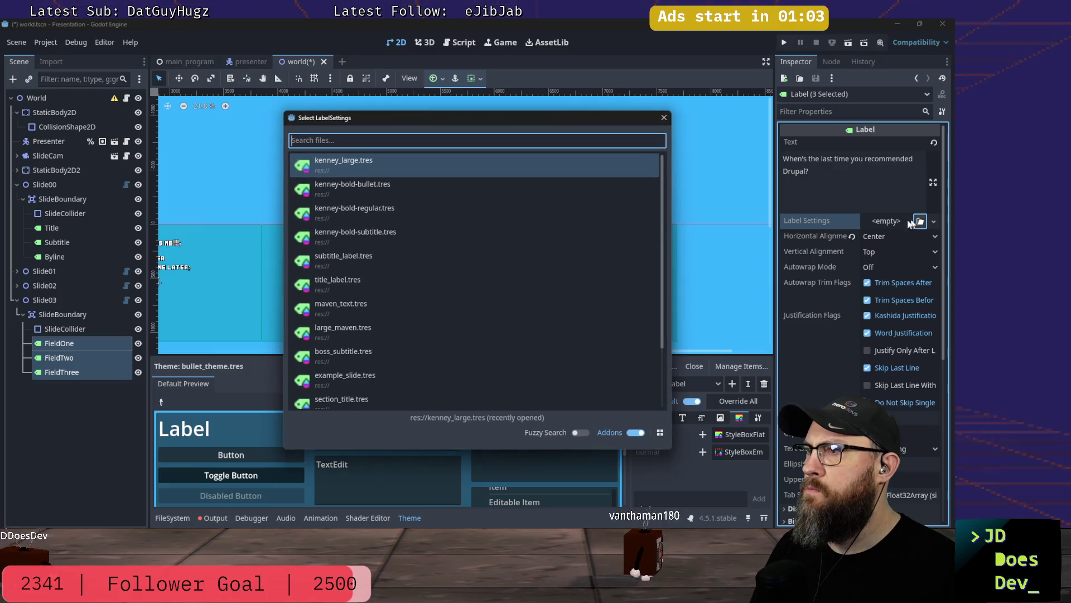
{"action": "double_click", "coordinate": [389, 231]}
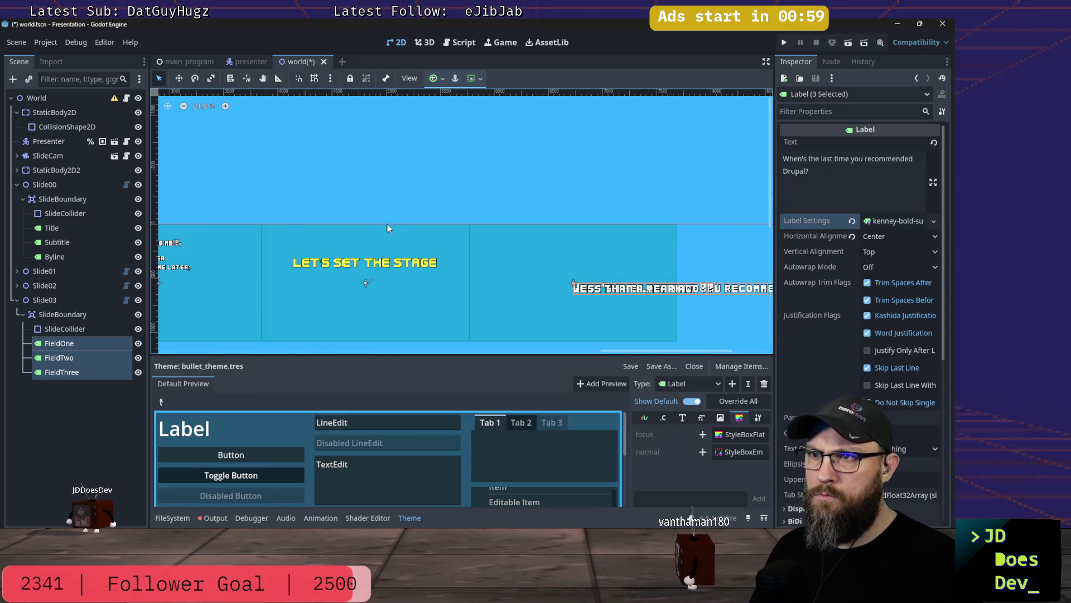
- Give the three labels the Center anchor preset and Fill vertical container sizing
{"action": "left_click", "coordinate": [433, 79]}
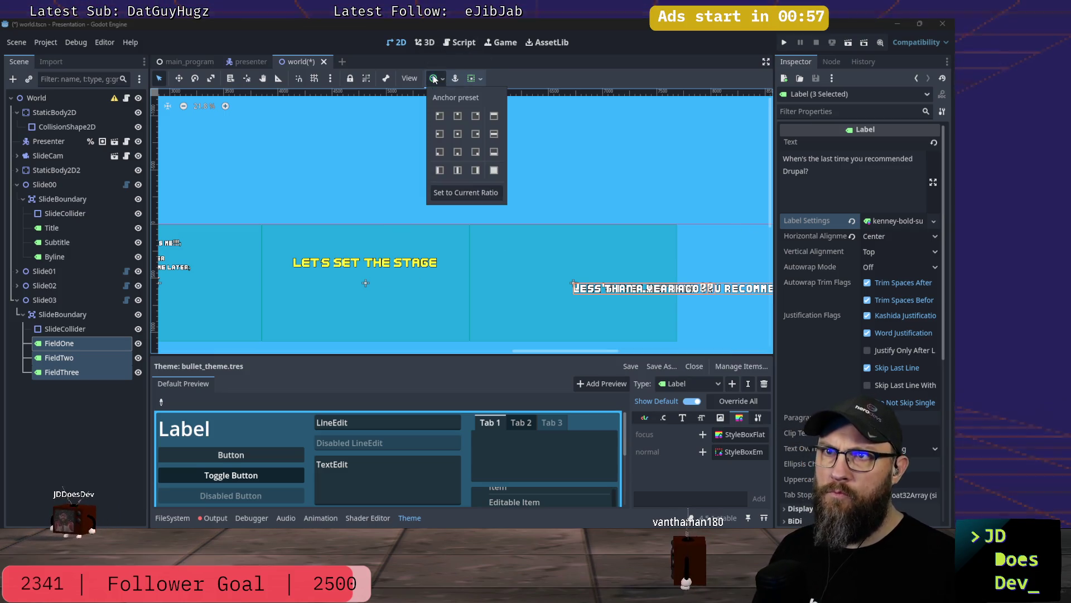
{"action": "left_click", "coordinate": [457, 135]}
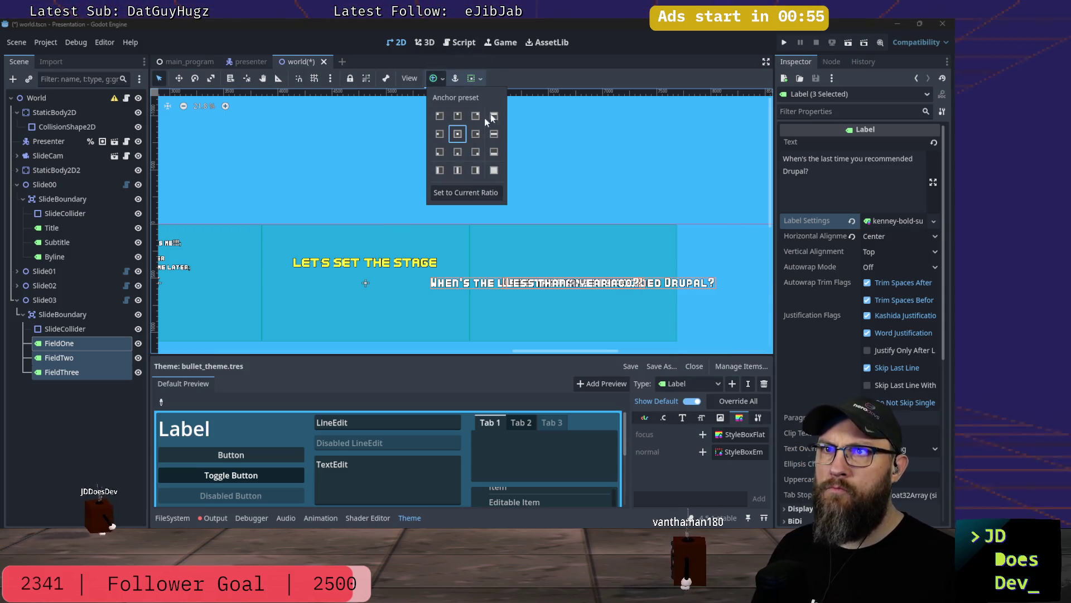
{"action": "left_click", "coordinate": [474, 82]}
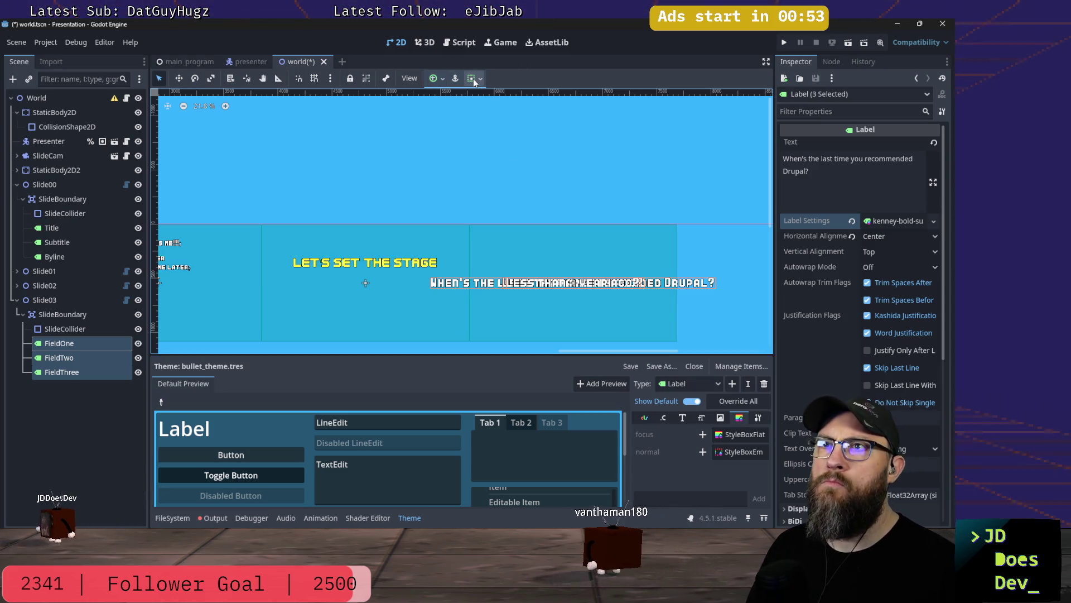
{"action": "left_click", "coordinate": [474, 81]}
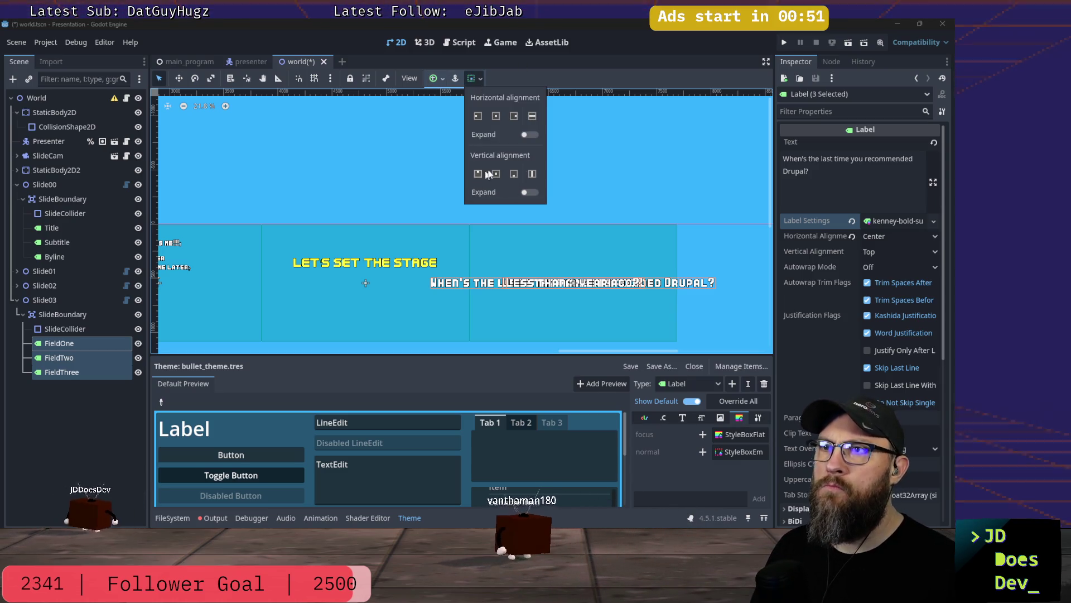
{"action": "left_click", "coordinate": [531, 175]}
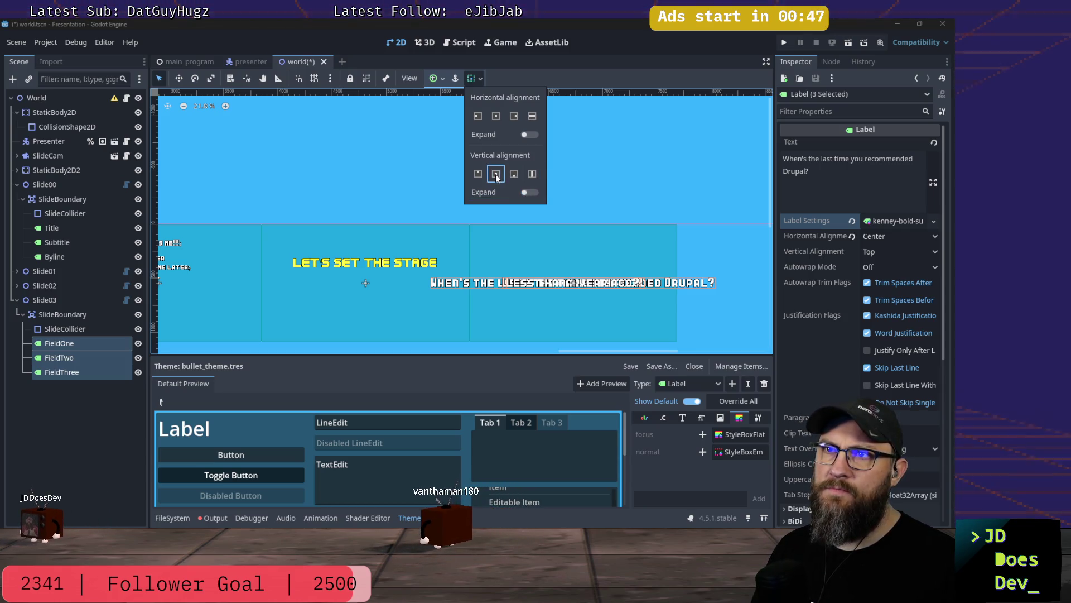
{"action": "left_click", "coordinate": [688, 198]}
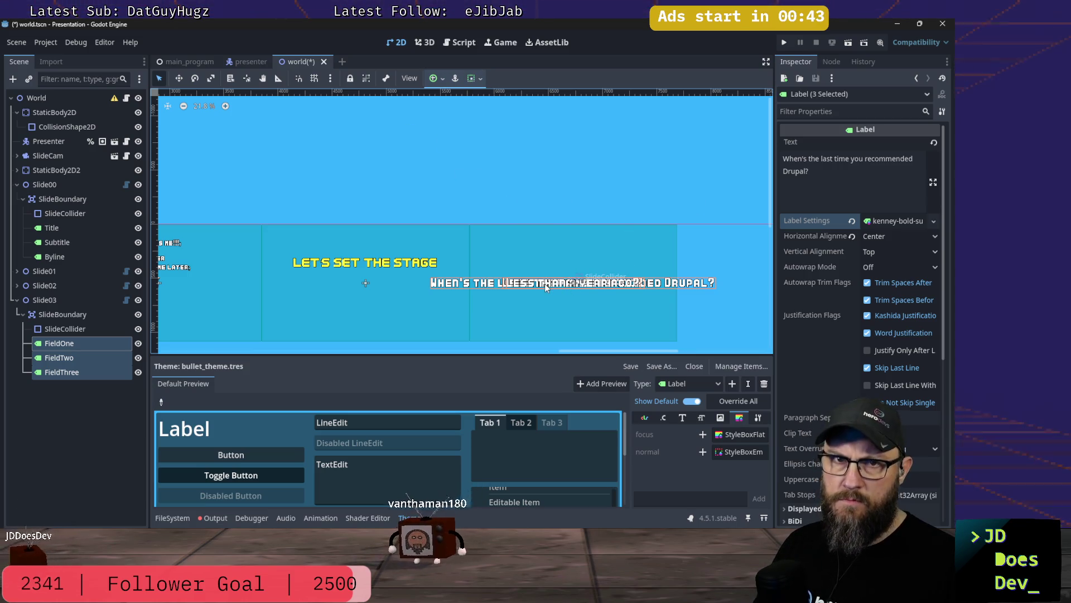
{"action": "left_click", "coordinate": [76, 346]}
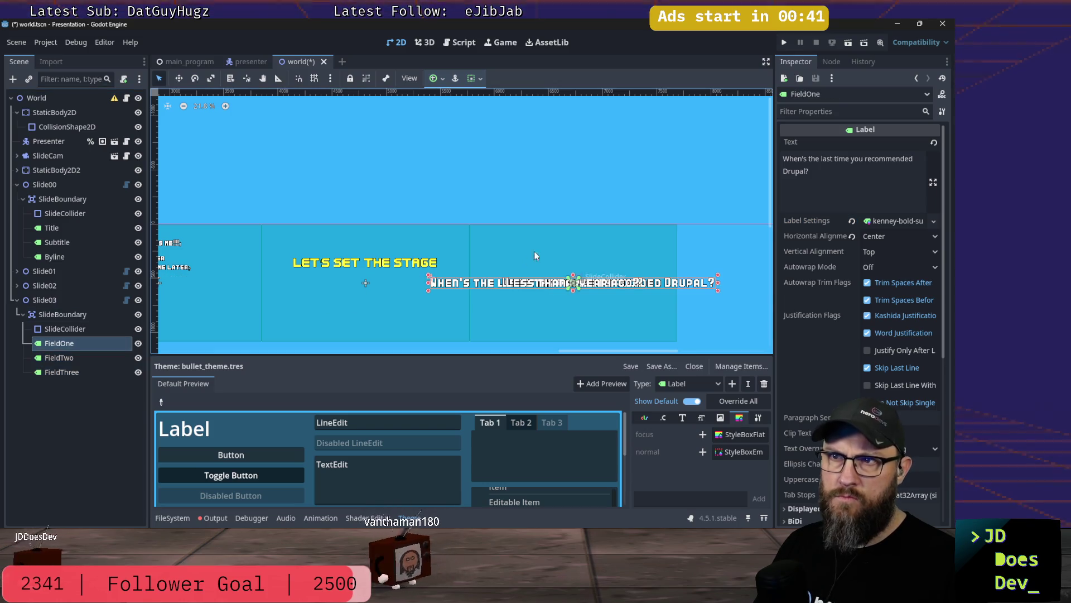
- Turn on word wrapping for the question label and narrow it onto two lines
{"action": "mouse_move", "coordinate": [530, 286]}
{"action": "left_mouse_down"}
{"action": "mouse_move", "coordinate": [531, 260]}
{"action": "mouse_move", "coordinate": [483, 242]}
{"action": "left_mouse_up"}
{"action": "left_click", "coordinate": [483, 286]}
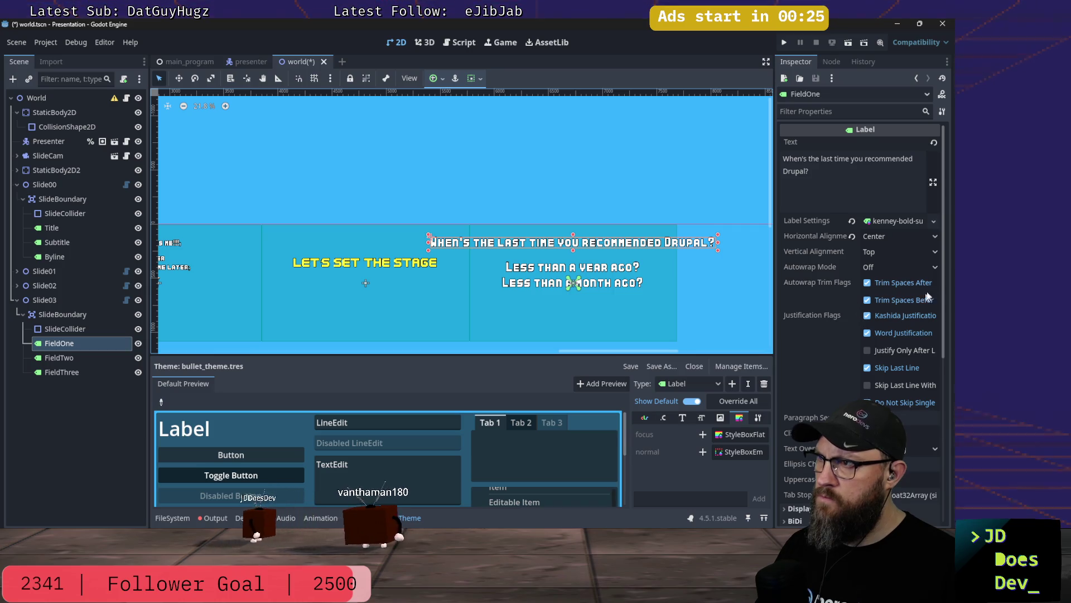
{"action": "left_click", "coordinate": [885, 269]}
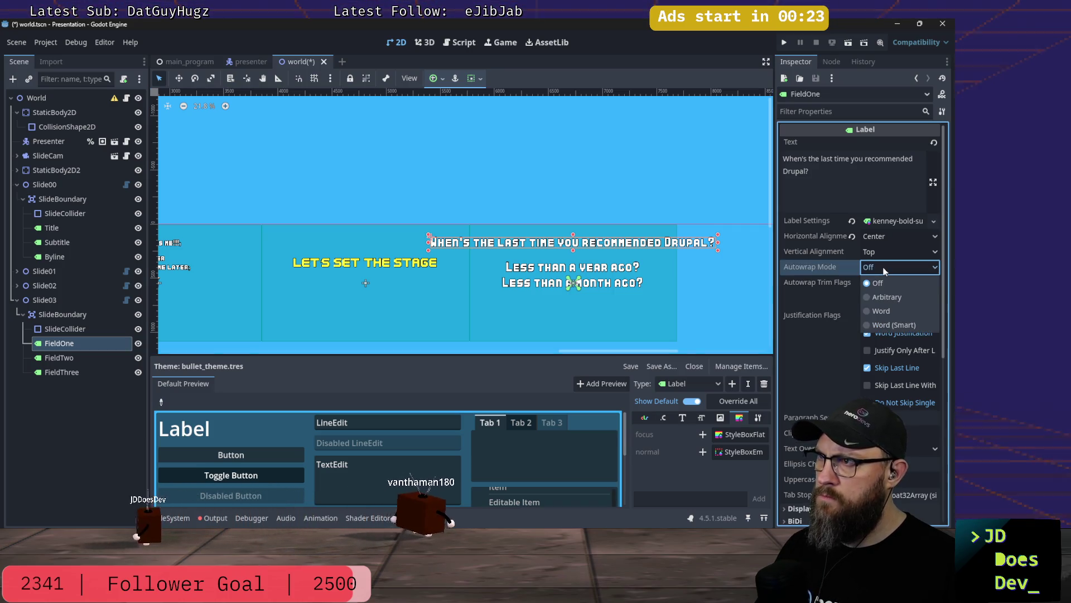
{"action": "left_click", "coordinate": [875, 313]}
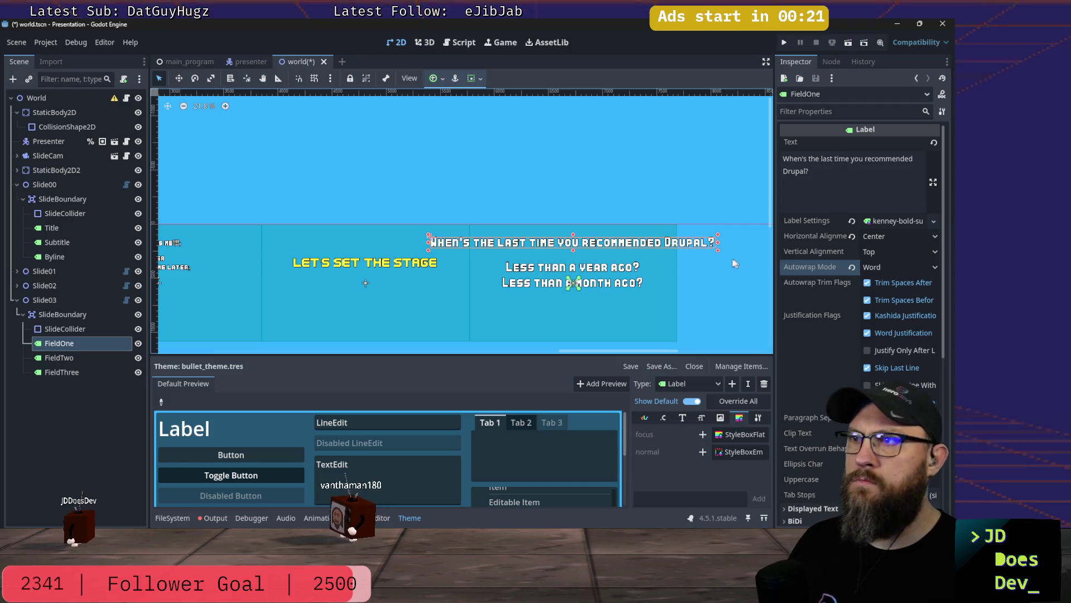
{"action": "left_click_drag", "start_coordinate": [719, 247], "coordinate": [615, 246]}
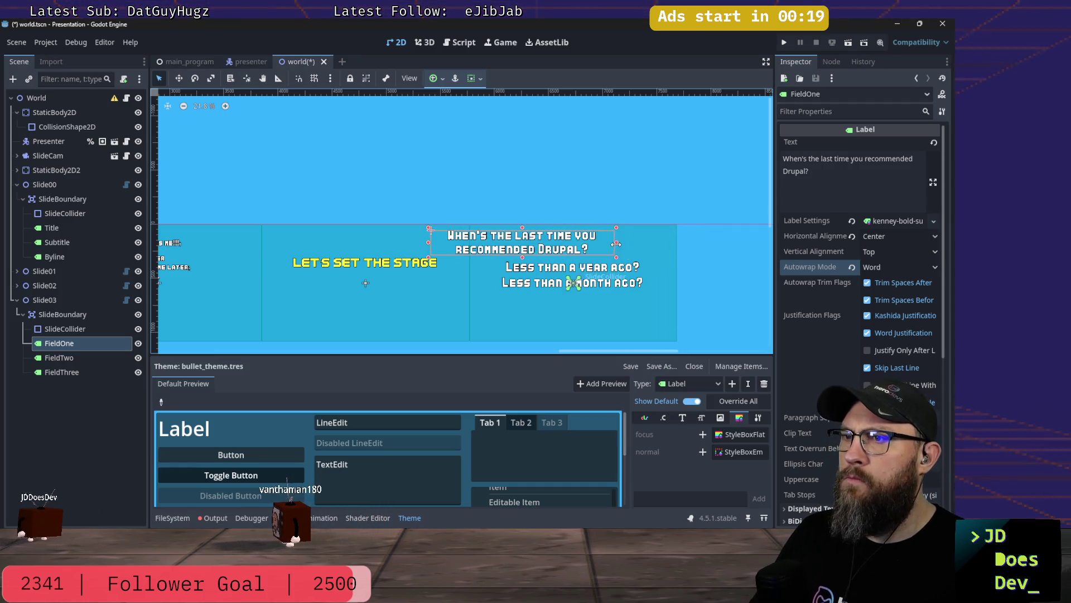
- Centre the question, move it to the top, and place the year answer below the month answer
{"action": "left_click", "coordinate": [437, 78]}
{"action": "left_click", "coordinate": [453, 137]}
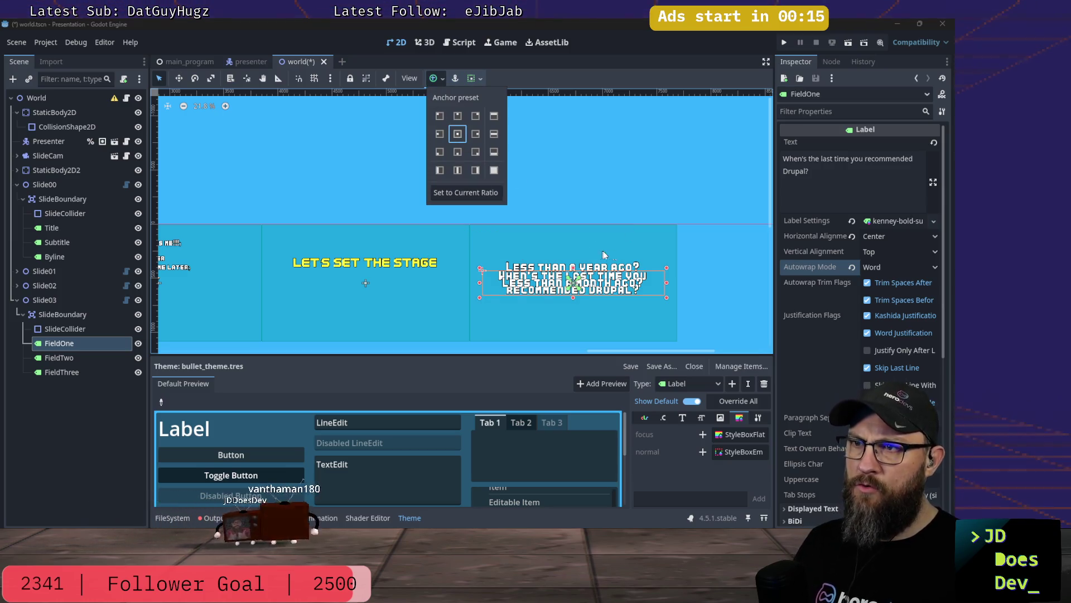
{"action": "left_click", "coordinate": [498, 261]}
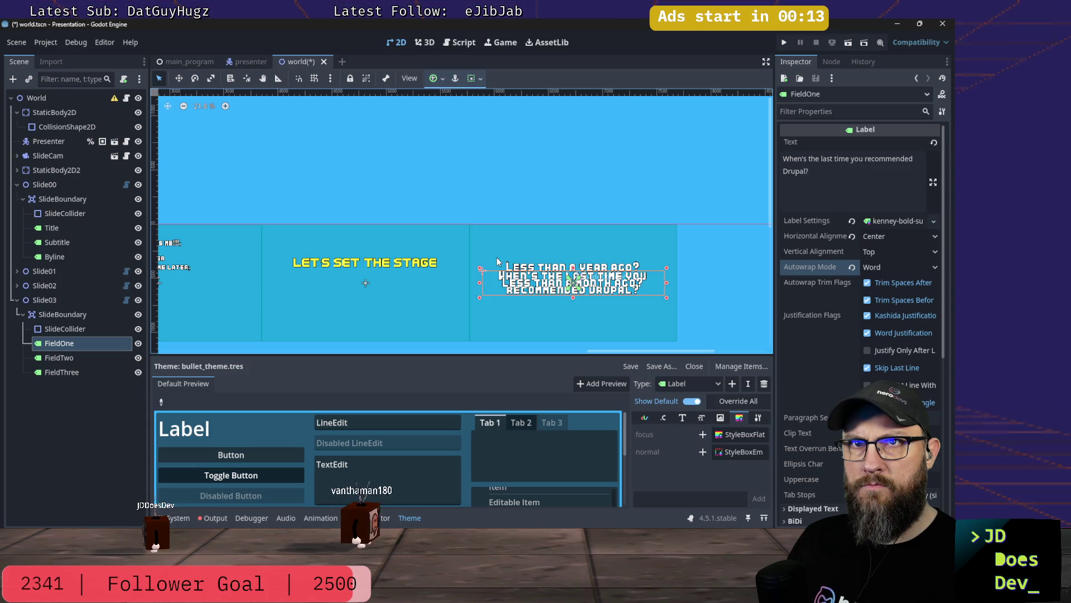
{"action": "key", "text": "w"}
{"action": "left_click_drag", "start_coordinate": [499, 295], "coordinate": [498, 257]}
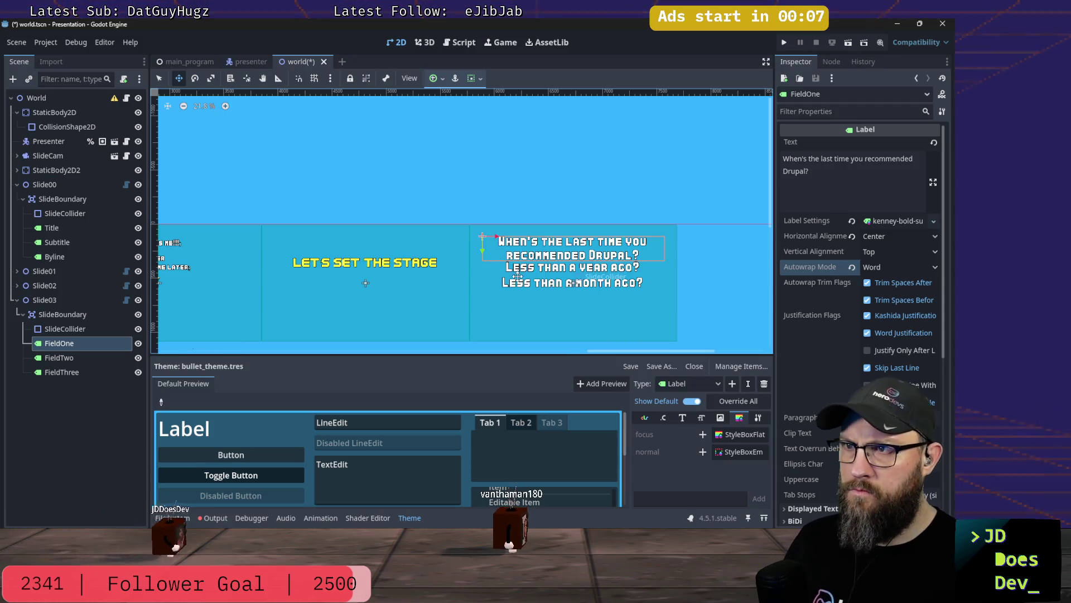
{"action": "left_click_drag", "start_coordinate": [540, 268], "coordinate": [542, 278]}
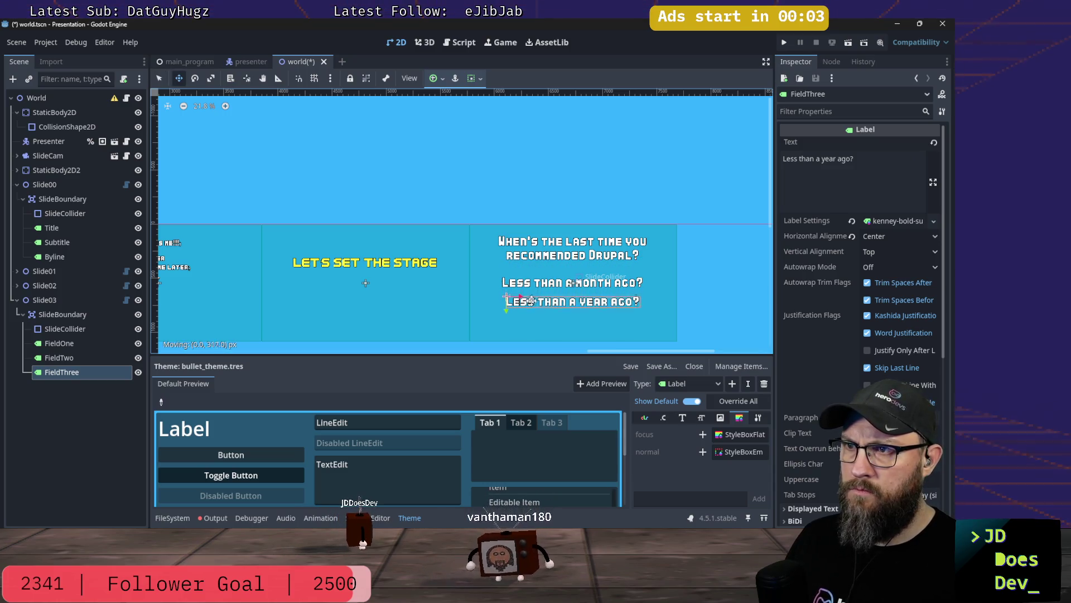
{"action": "left_click_drag", "start_coordinate": [529, 304], "coordinate": [529, 303]}
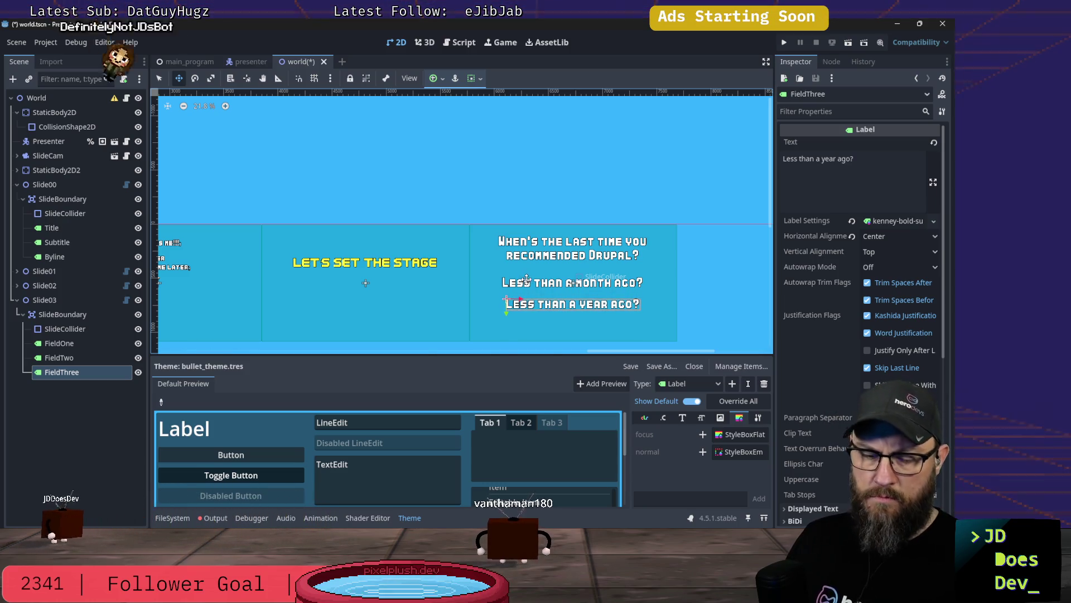
- Move the 'Less than a month ago?' answer up just beneath the question
{"action": "scroll", "coordinate": [526, 279], "scroll_direction": "up", "scroll_amount": 10}
{"action": "scroll", "coordinate": [525, 284], "scroll_direction": "down", "scroll_amount": 3}
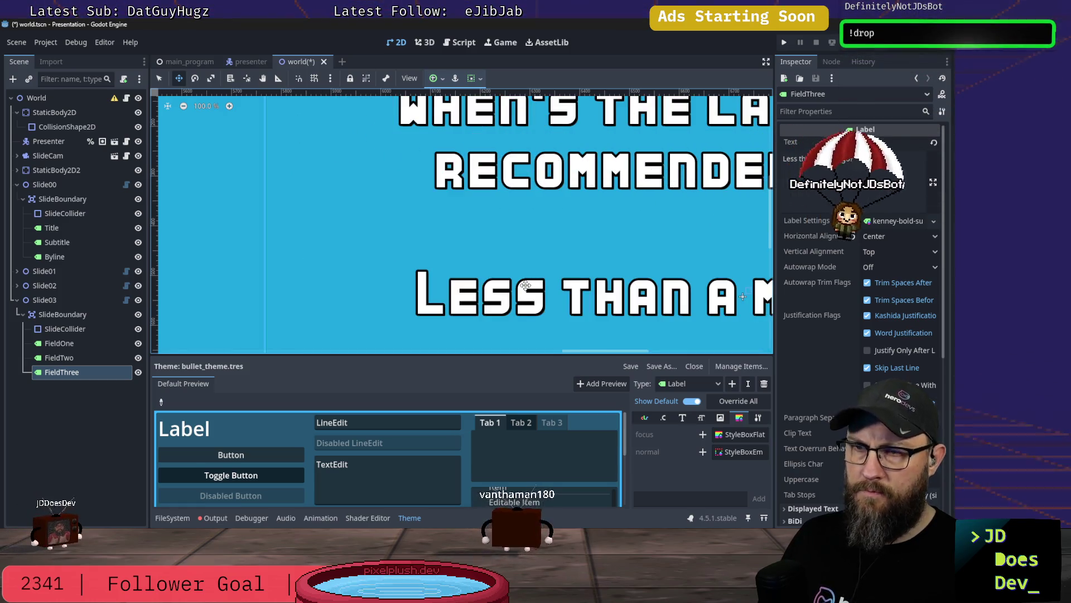
{"action": "left_click", "coordinate": [525, 287]}
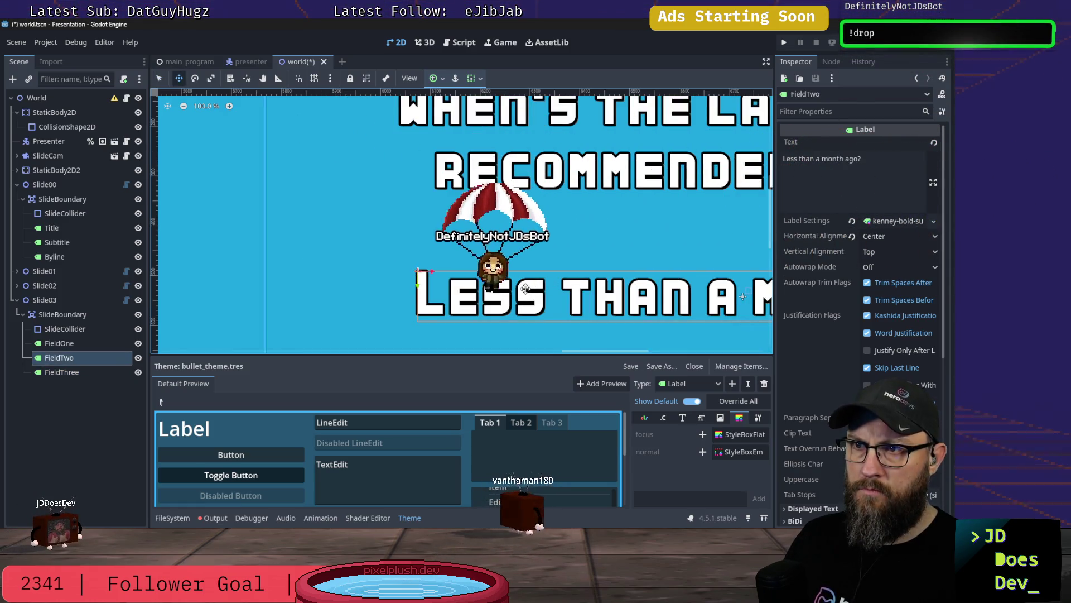
{"action": "left_click_drag", "start_coordinate": [525, 287], "coordinate": [522, 260]}
{"action": "scroll", "coordinate": [524, 268], "scroll_direction": "down", "scroll_amount": 5}
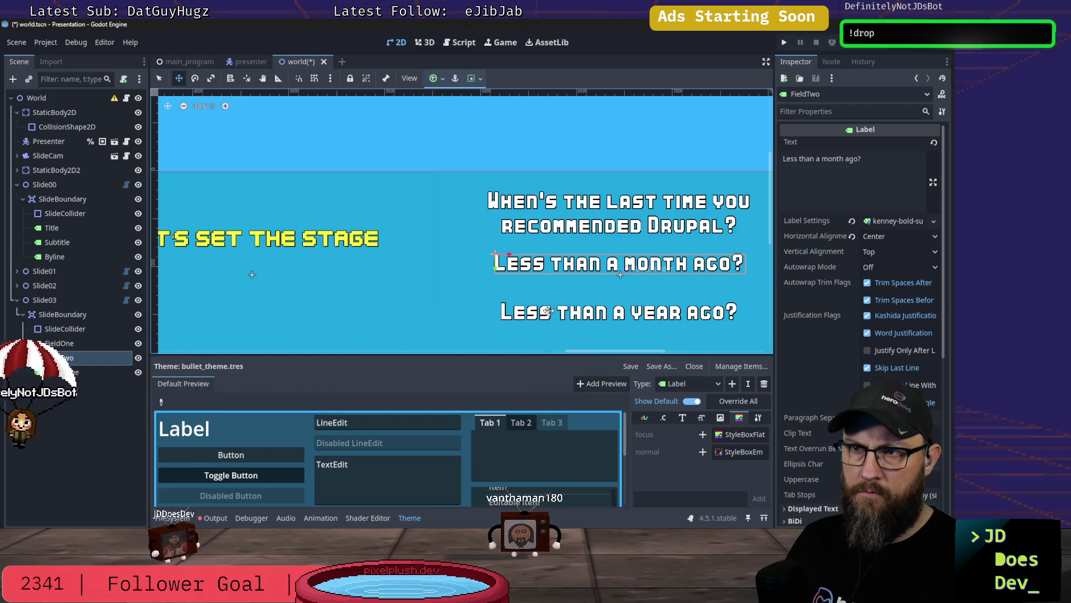
- Move the 'Less than a year ago?' answer up under the month answer and check the spacing
{"action": "key", "text": "q"}
{"action": "left_click", "coordinate": [548, 311]}
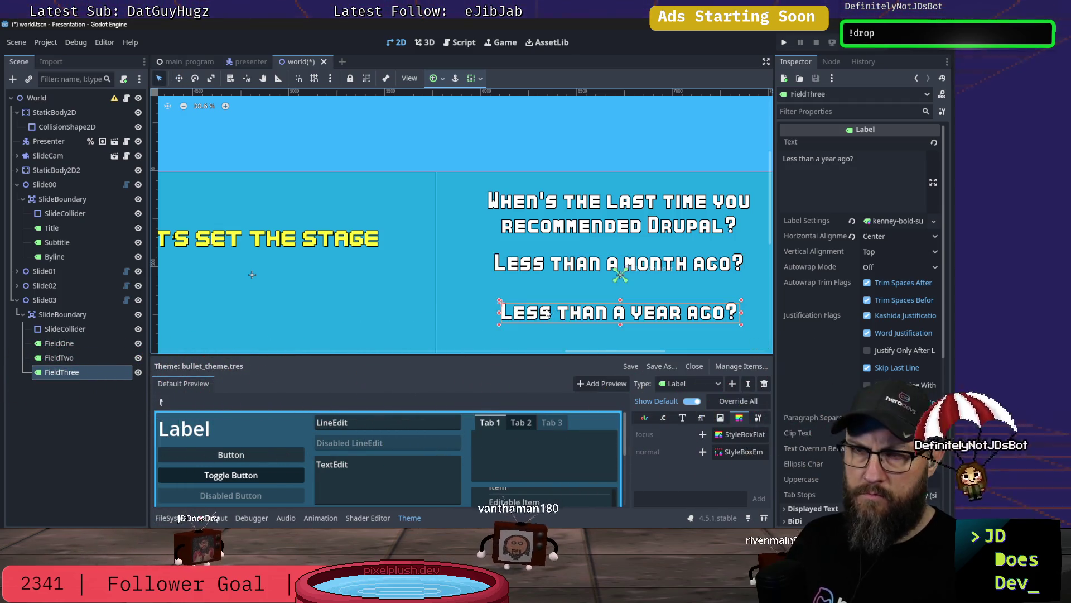
{"action": "left_click_drag", "start_coordinate": [545, 309], "coordinate": [536, 302]}
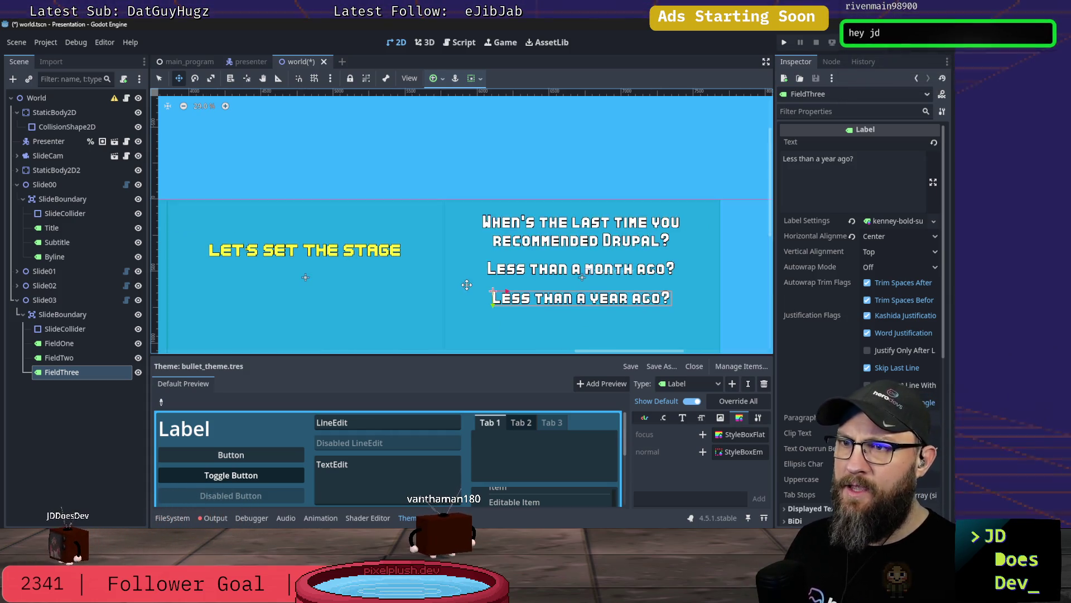
{"action": "scroll", "coordinate": [471, 282], "scroll_direction": "down", "scroll_amount": 3}
{"action": "key", "text": "q"}
{"action": "scroll", "coordinate": [473, 281], "scroll_direction": "down", "scroll_amount": 1}
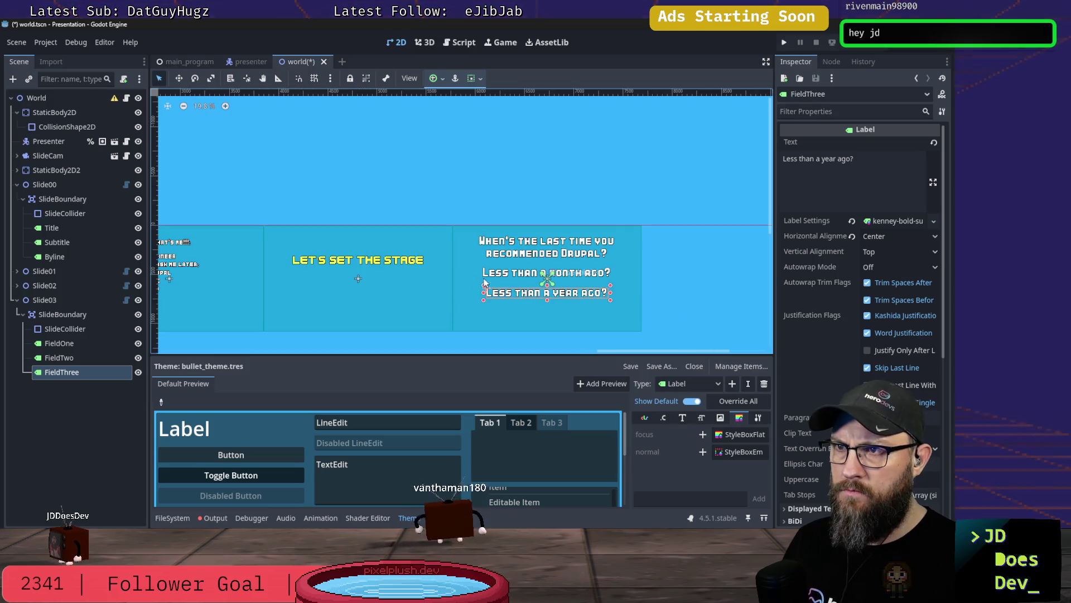
{"action": "scroll", "coordinate": [484, 278], "scroll_direction": "down", "scroll_amount": 2}
{"action": "scroll", "coordinate": [492, 281], "scroll_direction": "down", "scroll_amount": 2}
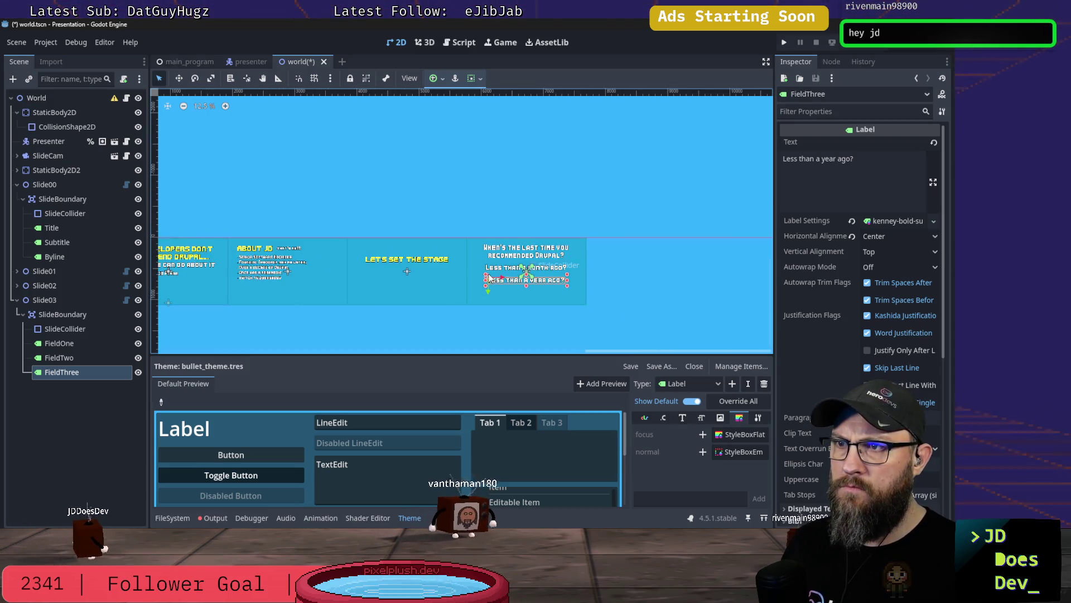
{"action": "scroll", "coordinate": [493, 274], "scroll_direction": "up", "scroll_amount": 12}
{"action": "scroll", "coordinate": [493, 261], "scroll_direction": "down", "scroll_amount": 3}
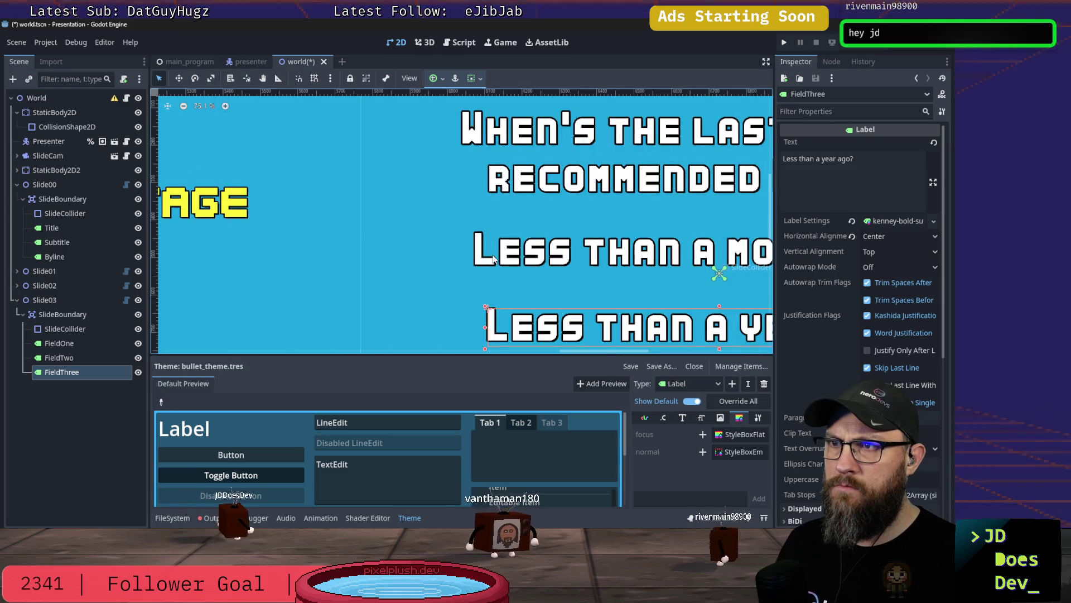
{"action": "scroll", "coordinate": [493, 260], "scroll_direction": "down", "scroll_amount": 3}
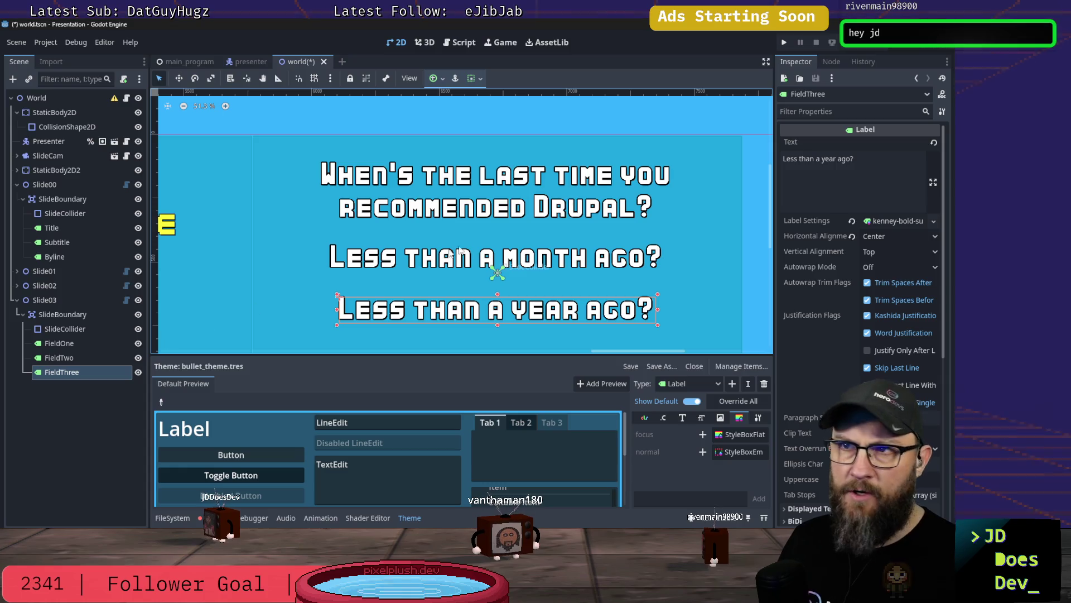
{"action": "left_click", "coordinate": [493, 177]}
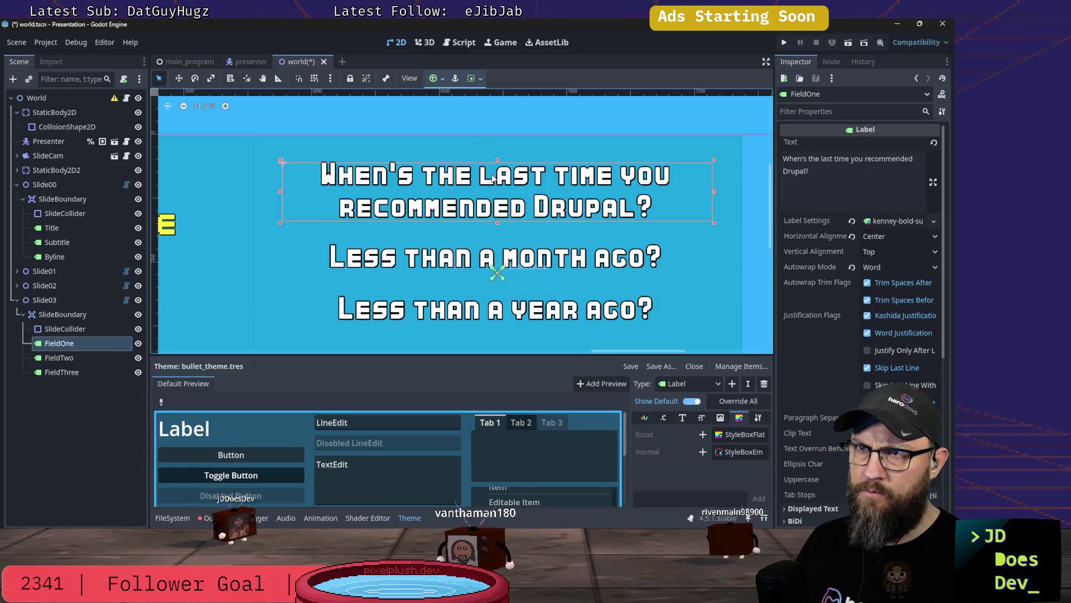
- Write a to-do in Slide03's Notes about making the answers appear one at a time with a switch
{"action": "left_click", "coordinate": [45, 300]}
{"action": "left_click", "coordinate": [844, 230]}
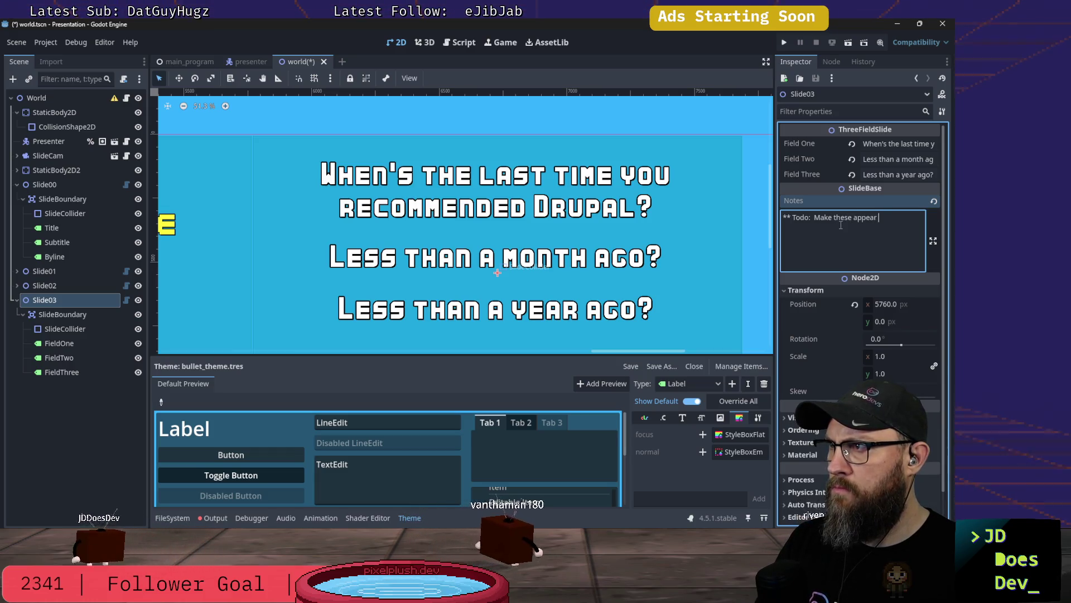
{"action": "type", "text": "one at at"}
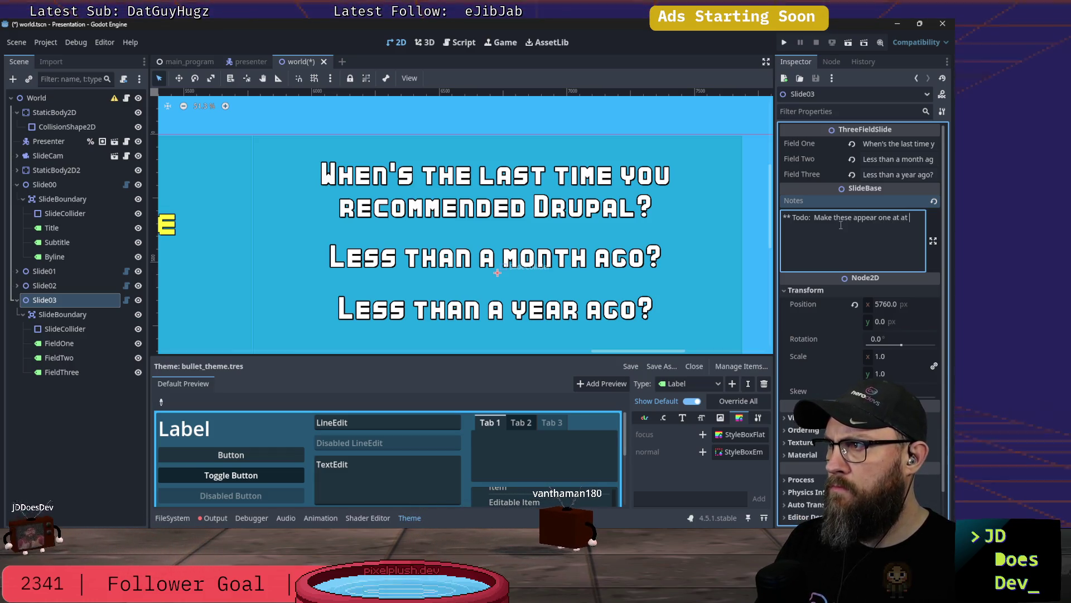
{"action": "key", "text": "BackSpace"}
{"action": "key", "text": "BackSpace"}
{"action": "type", "text": "sw"}
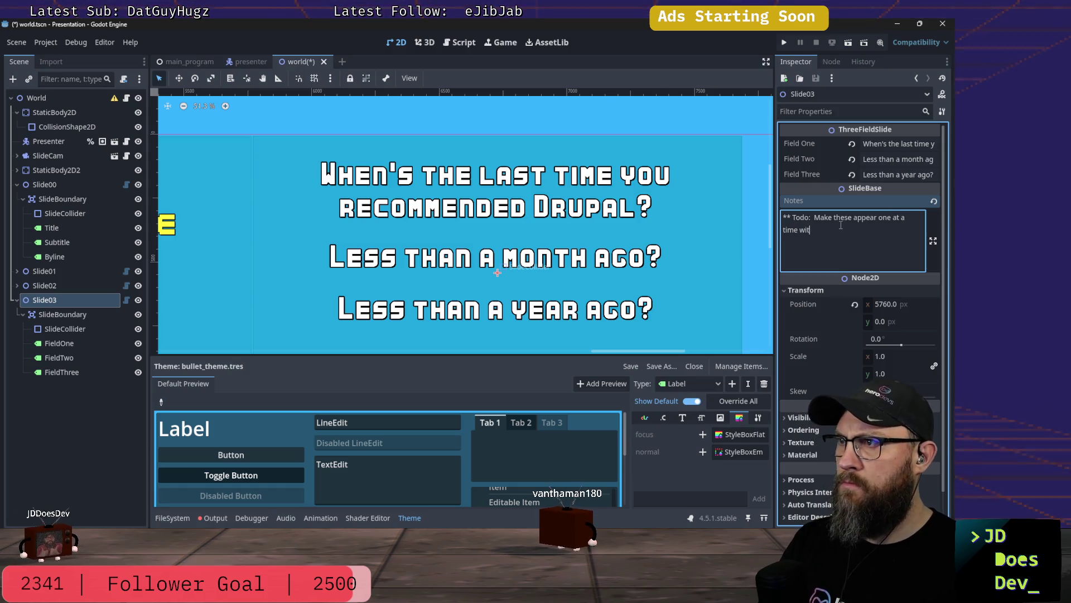
{"action": "type", "text": "itch"}
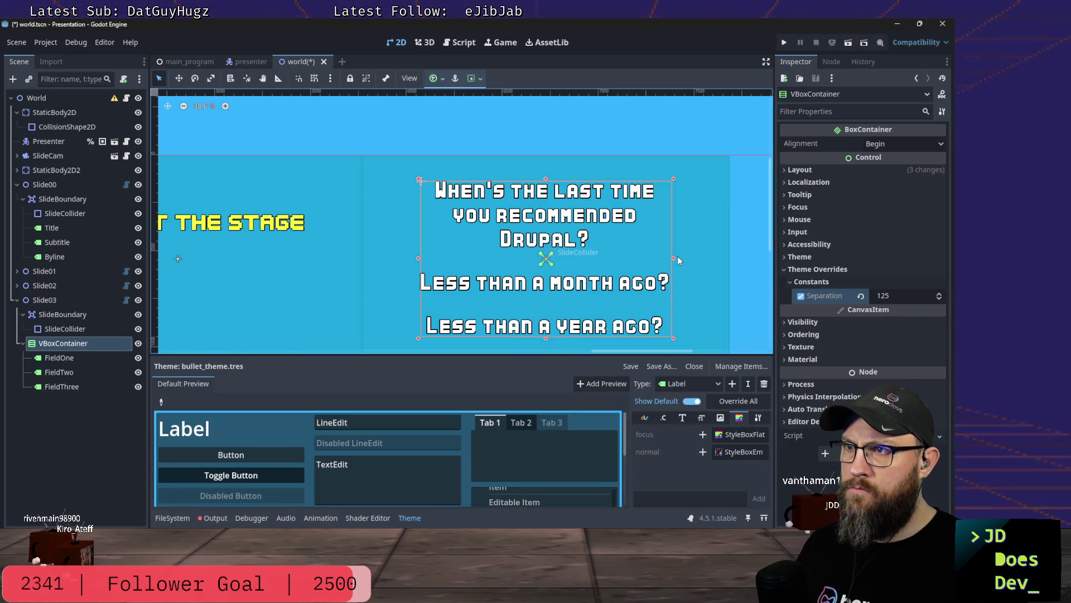
- Widen the VBoxContainer holding the three labels and anchor it to the Center preset
{"action": "left_click_drag", "start_coordinate": [679, 259], "coordinate": [700, 259]}
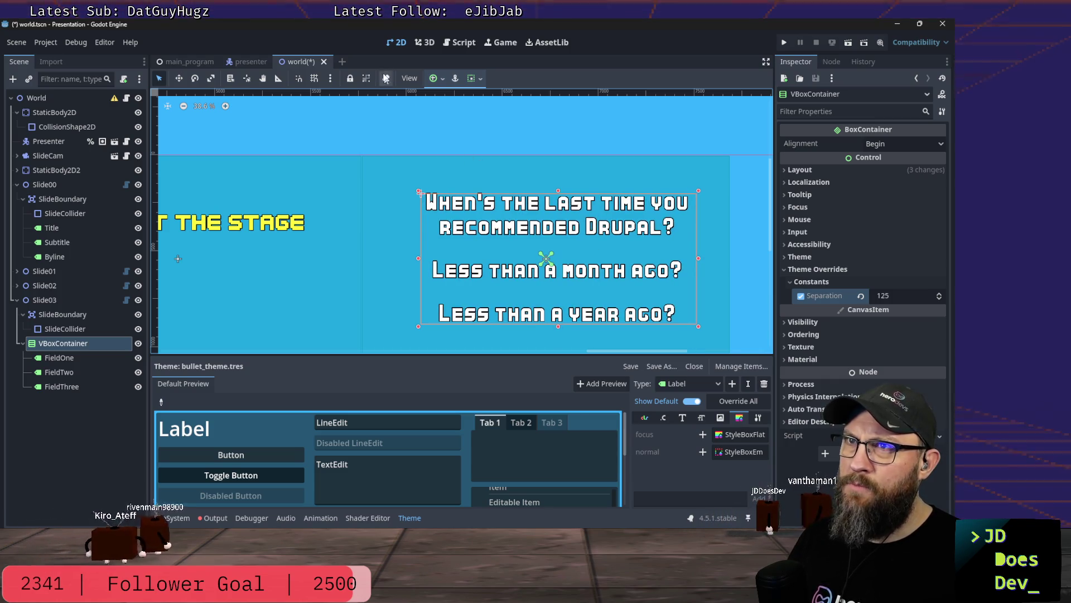
{"action": "left_click", "coordinate": [482, 79]}
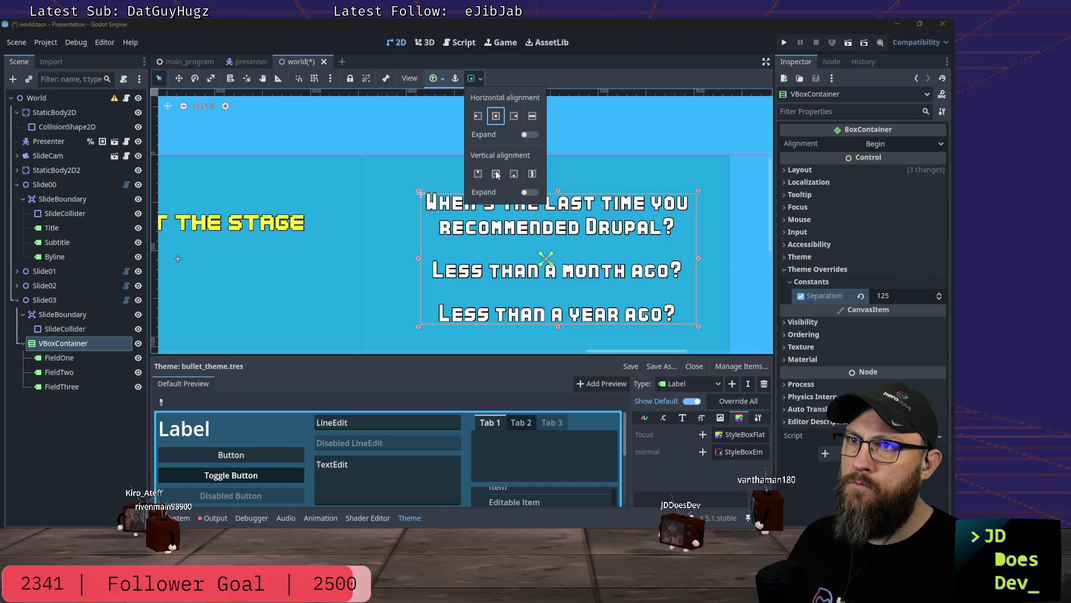
{"action": "left_click", "coordinate": [452, 129]}
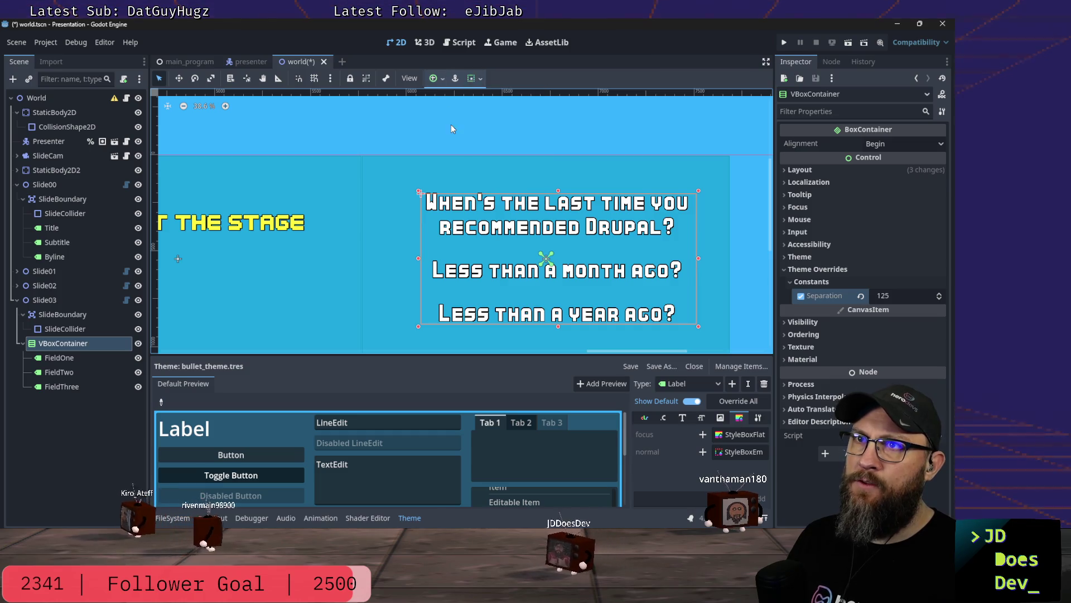
{"action": "left_click", "coordinate": [435, 78]}
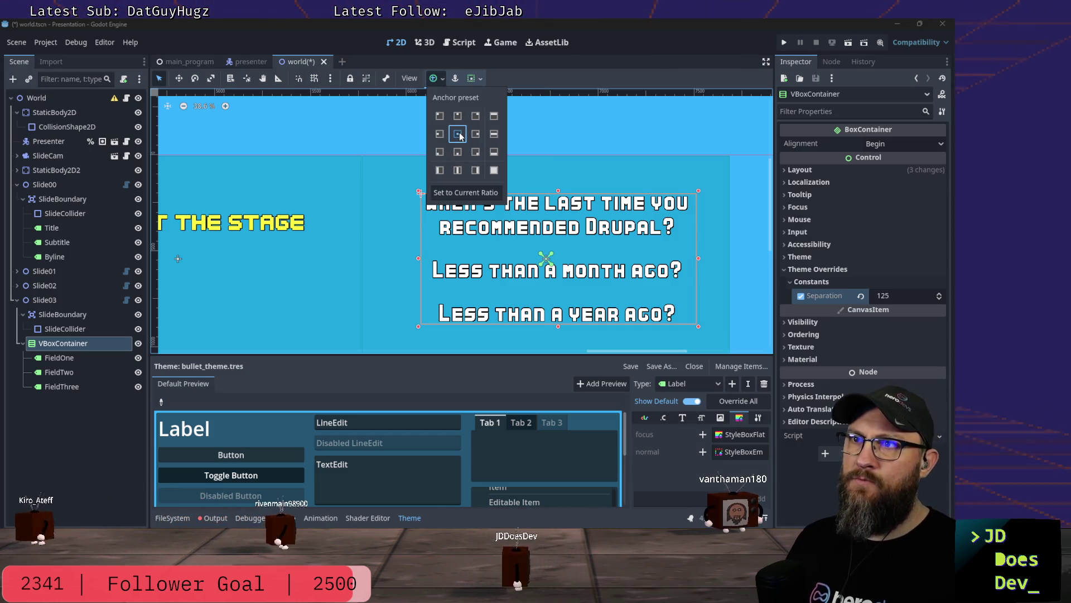
{"action": "left_click", "coordinate": [457, 134]}
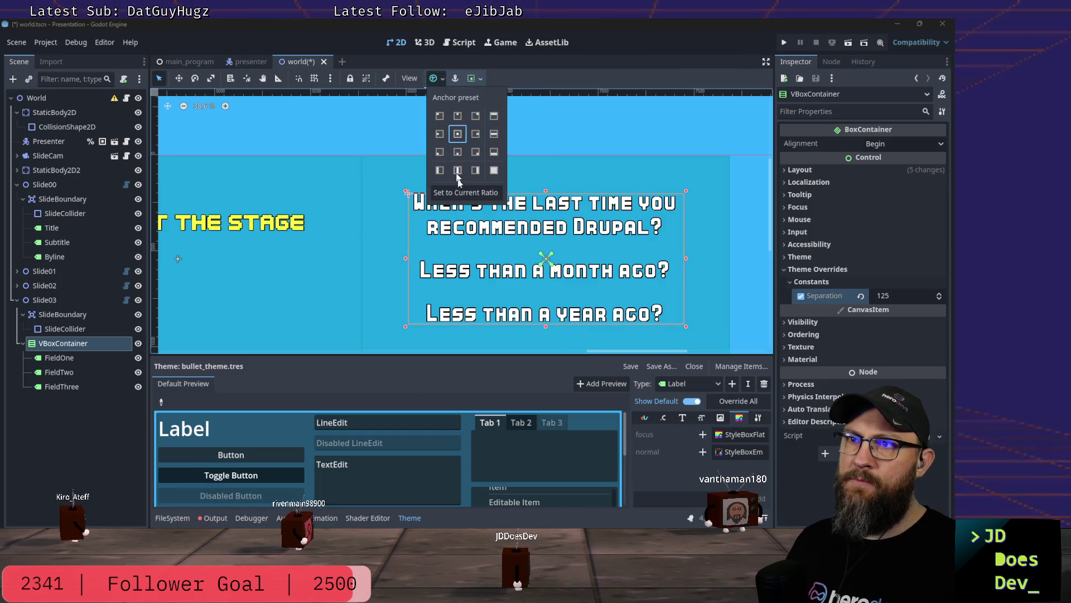
{"action": "left_click", "coordinate": [473, 273]}
{"action": "left_click", "coordinate": [61, 373]}
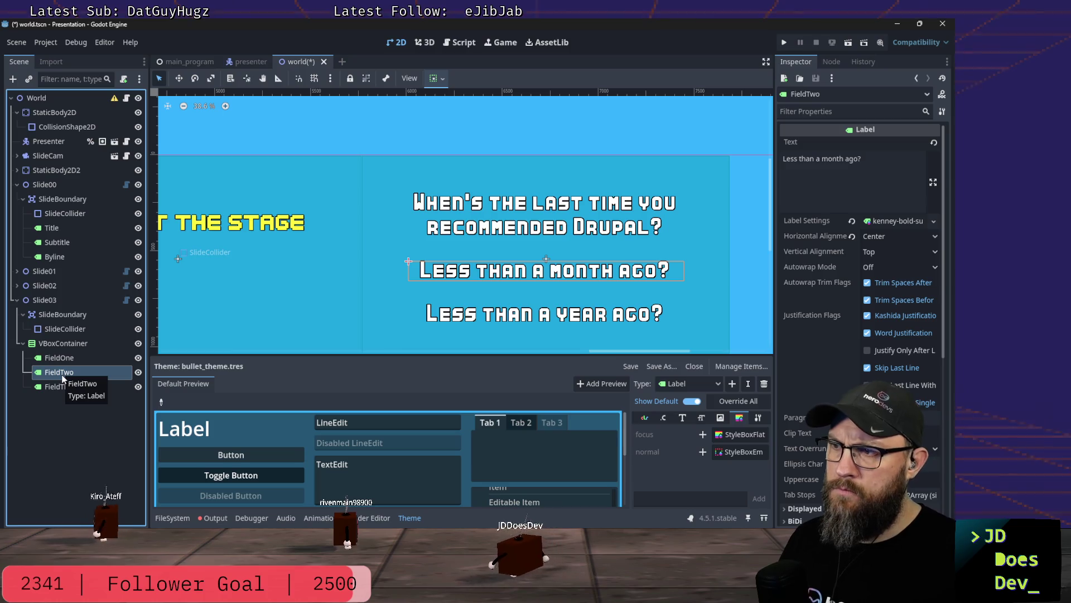
{"action": "scroll", "coordinate": [858, 338], "scroll_direction": "down", "scroll_amount": 5}
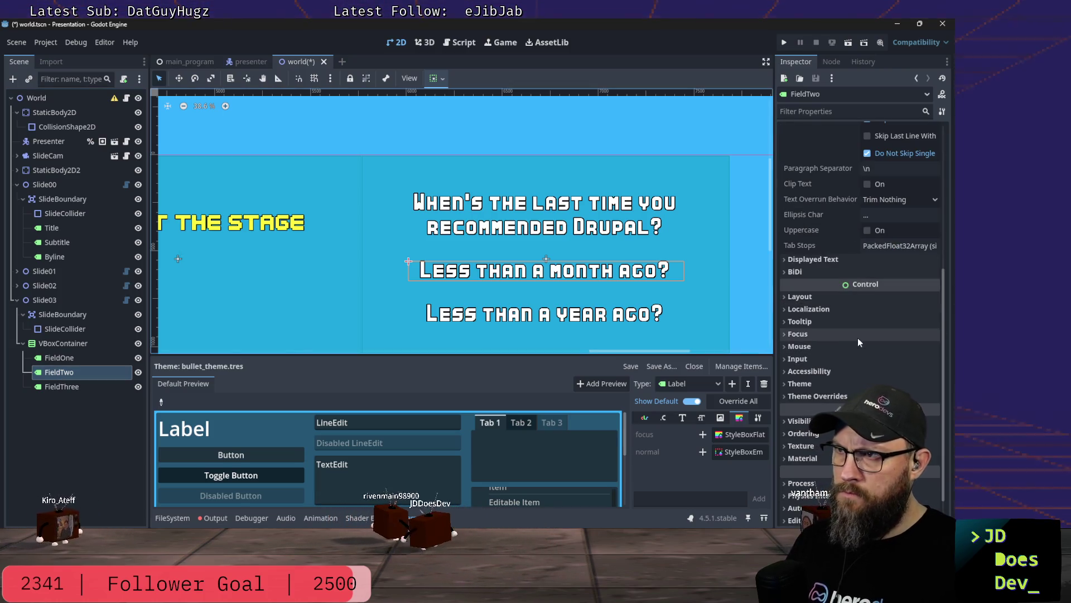
{"action": "scroll", "coordinate": [857, 339], "scroll_direction": "down", "scroll_amount": 1}
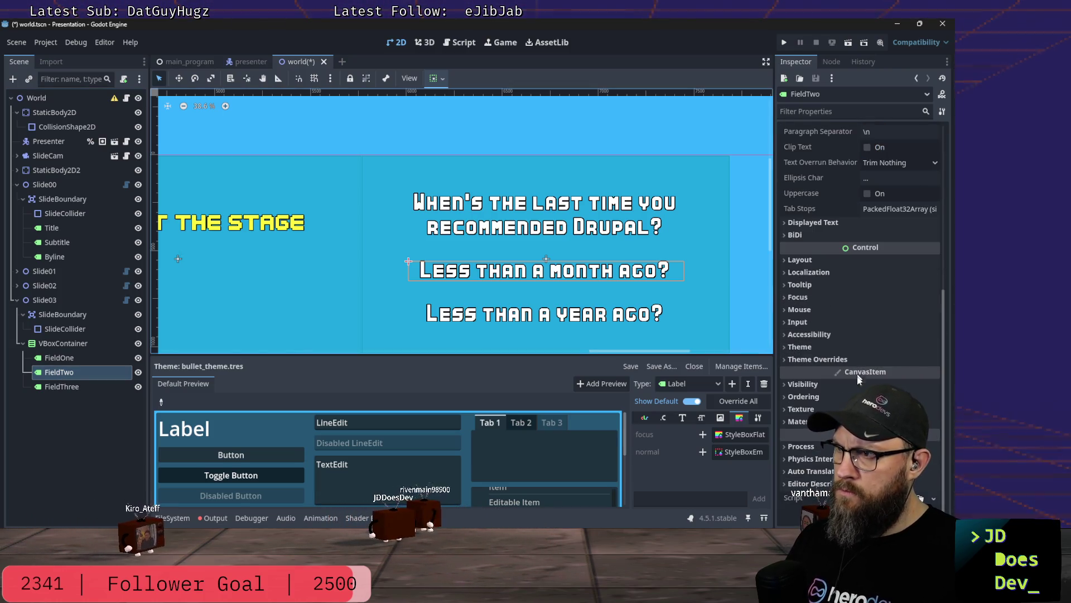
{"action": "left_click", "coordinate": [785, 359]}
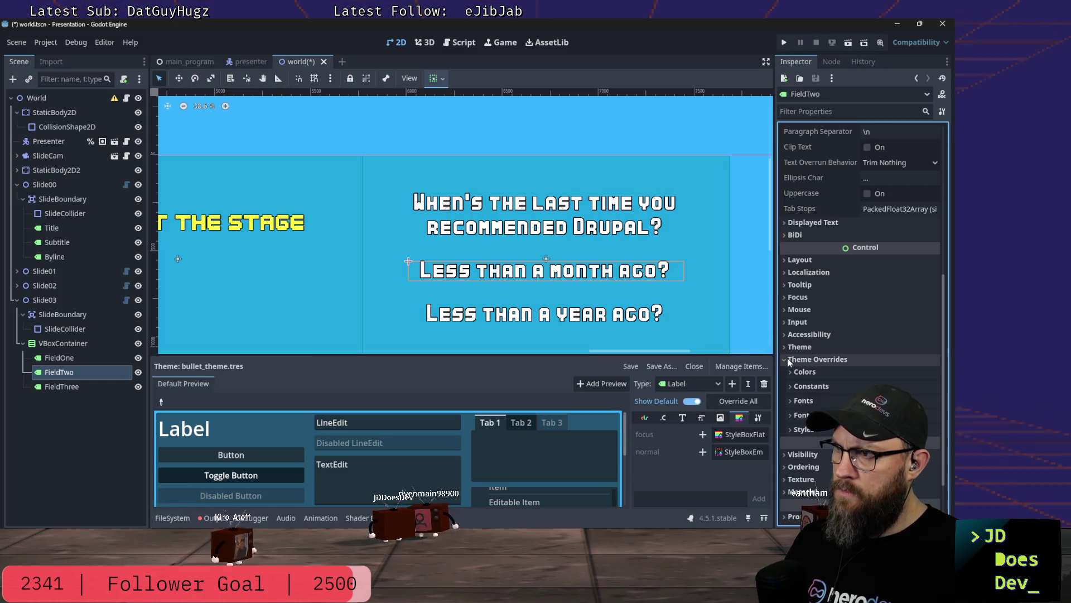
{"action": "left_click", "coordinate": [792, 414]}
{"action": "left_click", "coordinate": [802, 429]}
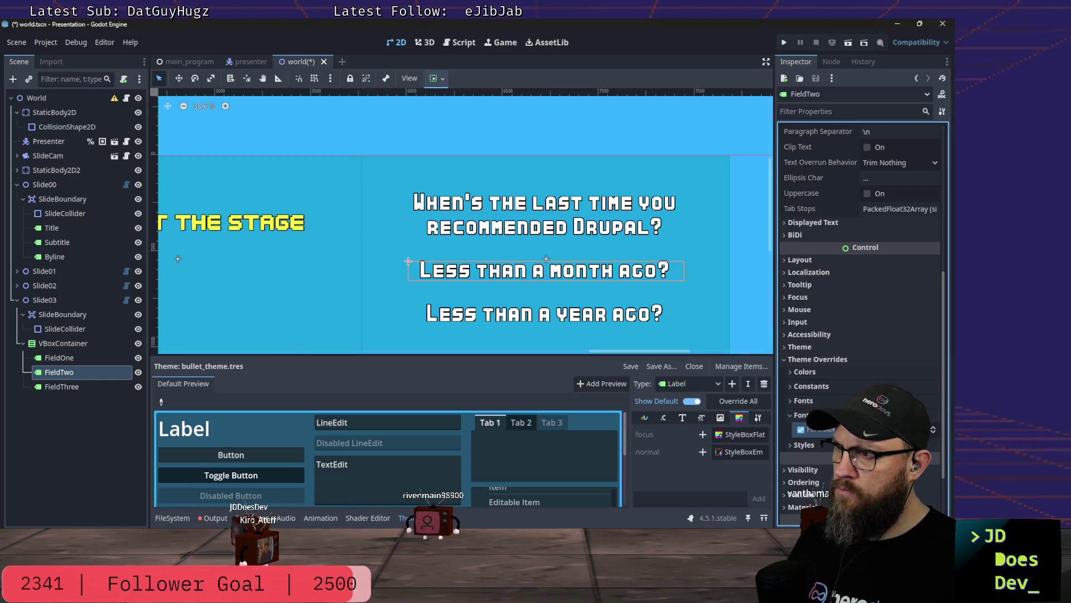
{"action": "left_click", "coordinate": [802, 427]}
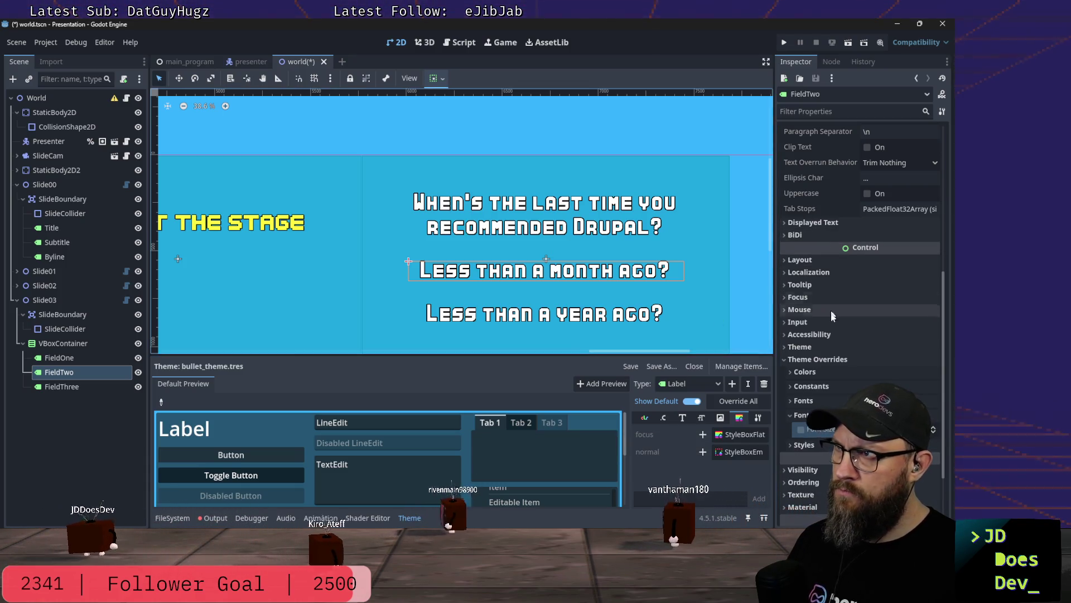
{"action": "scroll", "coordinate": [834, 326], "scroll_direction": "up", "scroll_amount": 5}
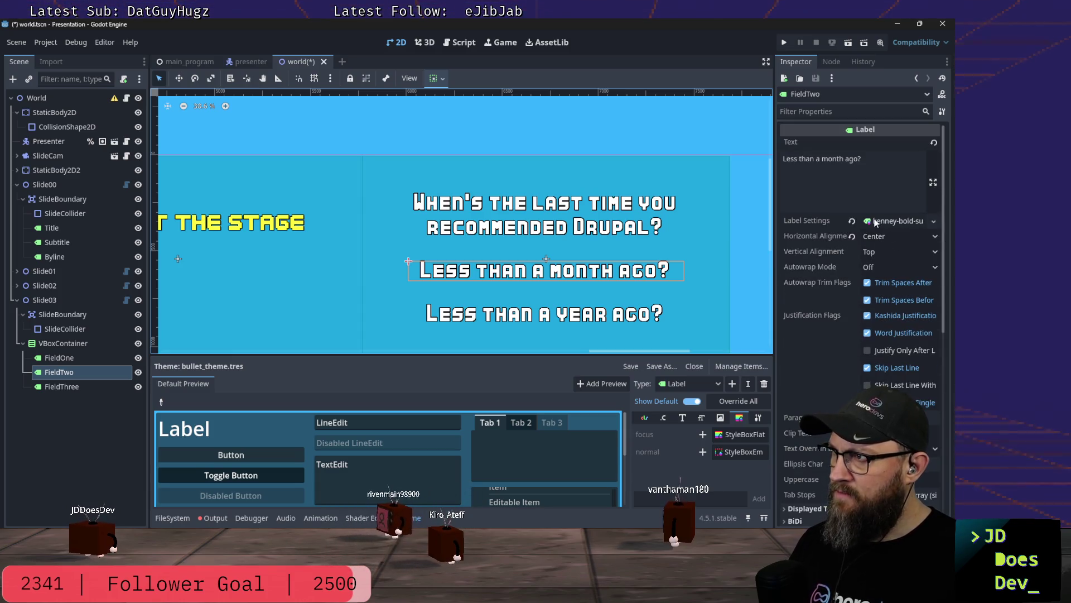
{"action": "scroll", "coordinate": [803, 367], "scroll_direction": "down", "scroll_amount": 2}
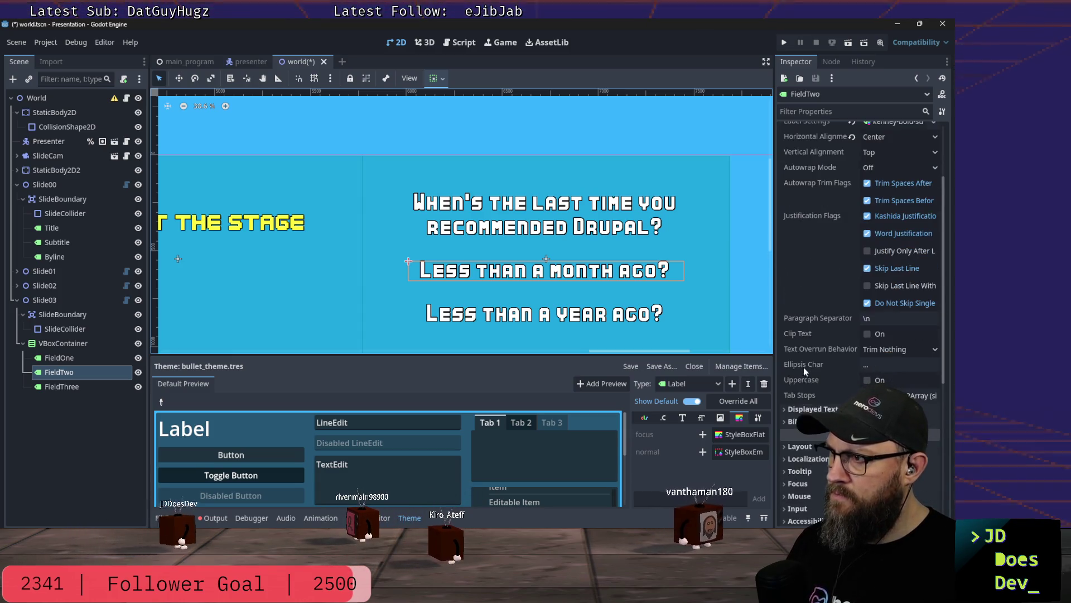
{"action": "left_click", "coordinate": [791, 410]}
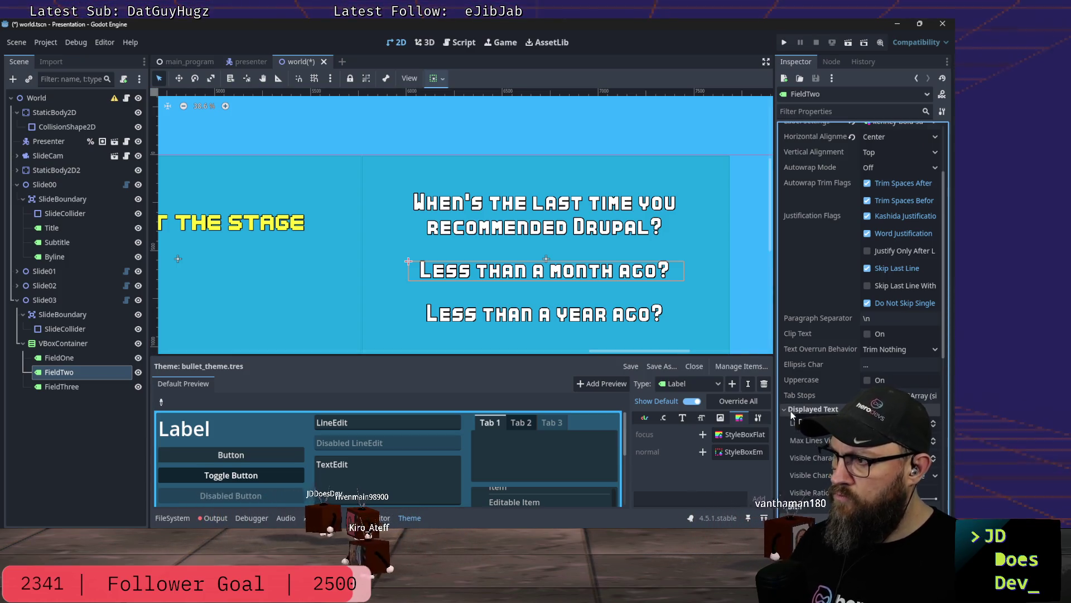
{"action": "scroll", "coordinate": [791, 411], "scroll_direction": "down", "scroll_amount": 2}
{"action": "scroll", "coordinate": [800, 405], "scroll_direction": "down", "scroll_amount": 2}
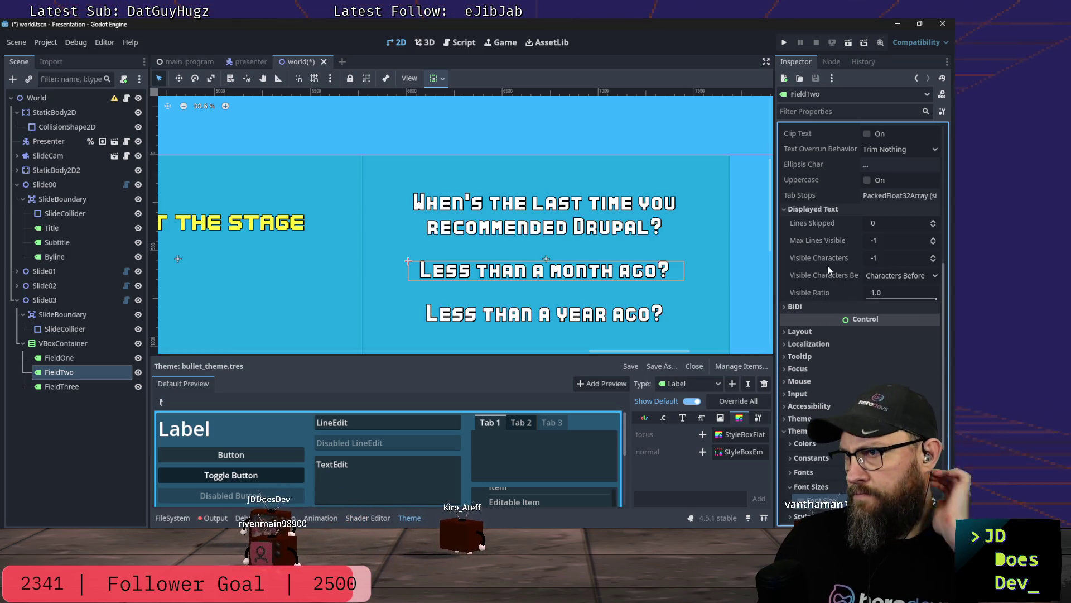
{"action": "scroll", "coordinate": [807, 257], "scroll_direction": "up", "scroll_amount": 6}
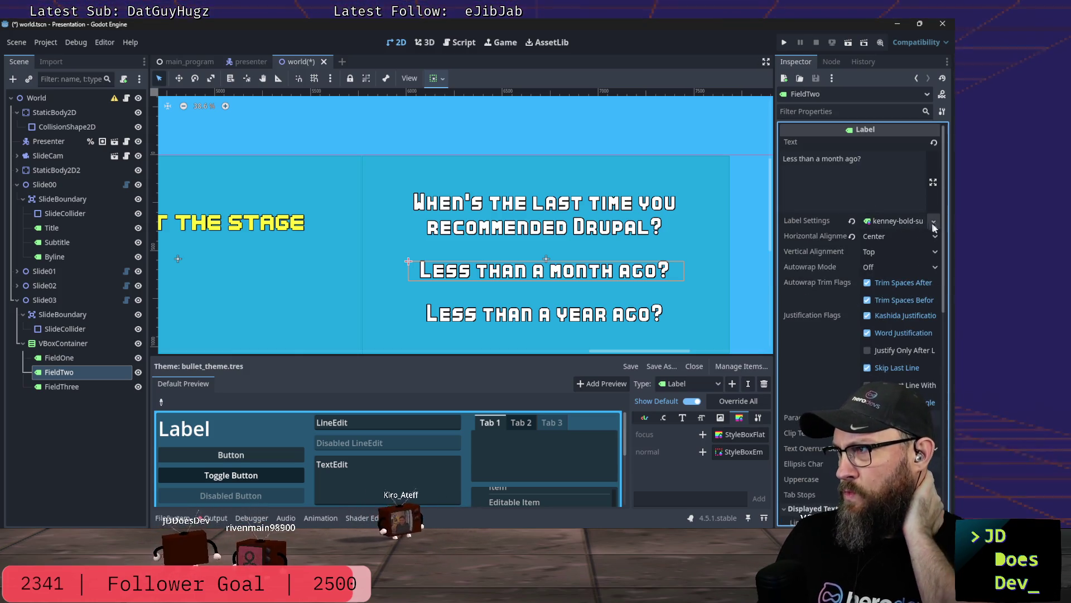
{"action": "left_click", "coordinate": [934, 221]}
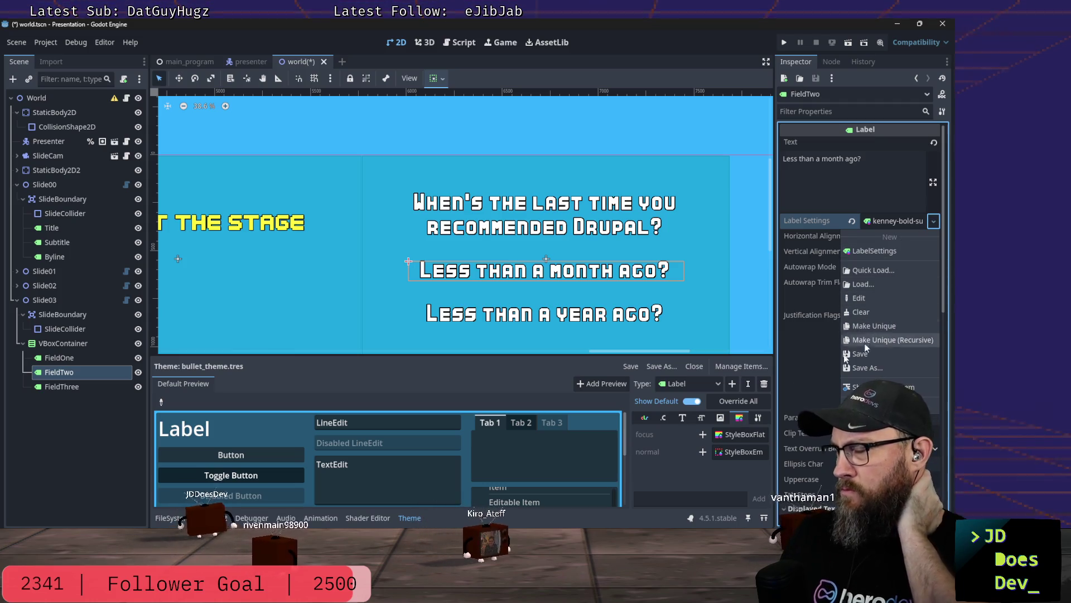
{"action": "key", "text": "Escape"}
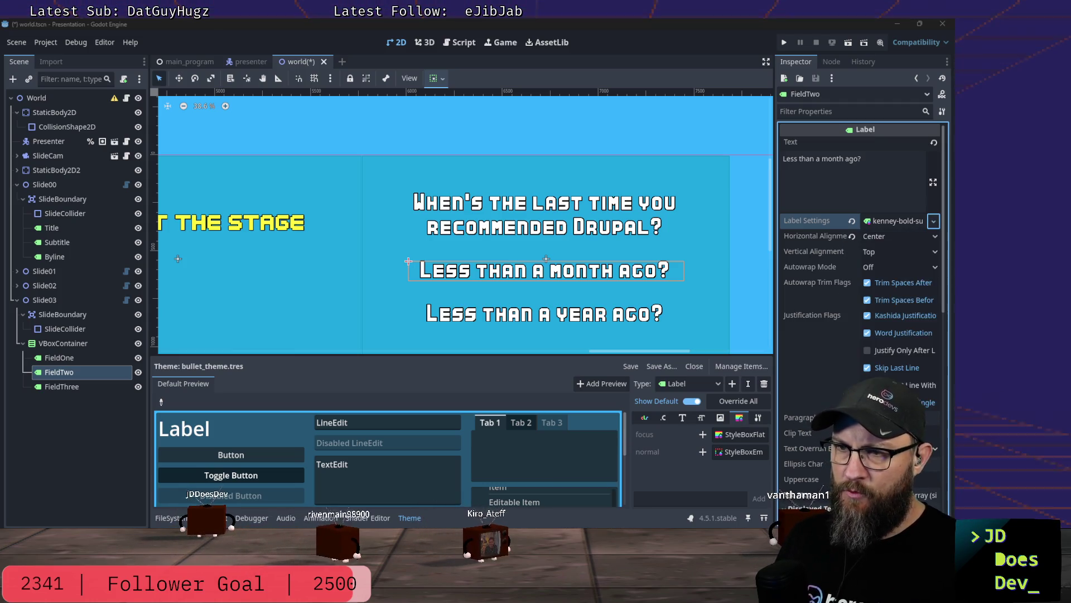
{"action": "mouse_move", "coordinate": [468, 590]}
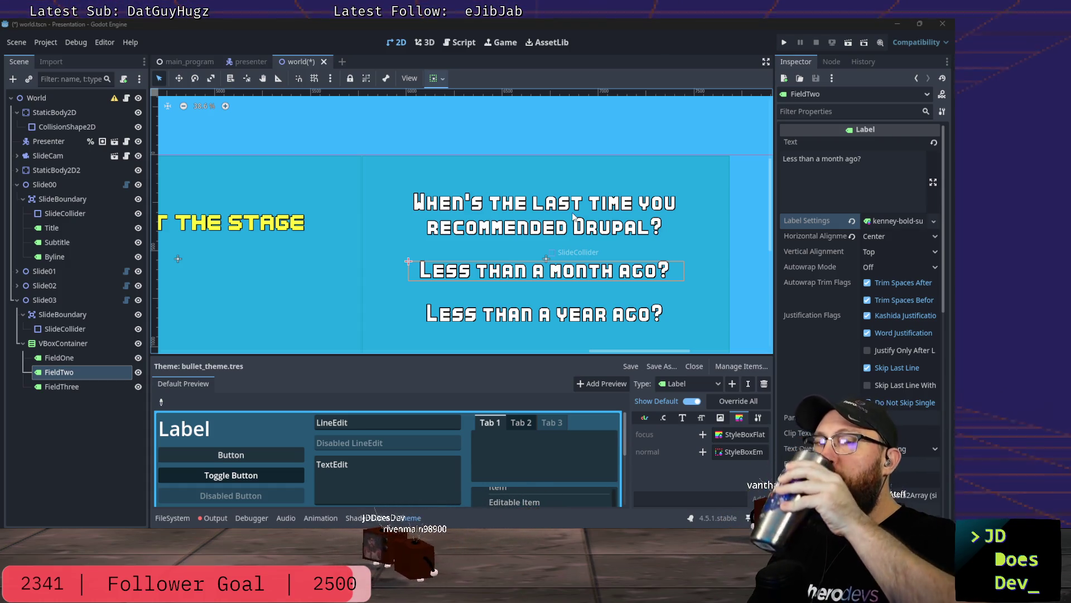
- Deselect the answer label and save world.tscn with Ctrl+S
{"action": "left_click", "coordinate": [460, 112]}
{"action": "key", "text": "ctrl+s"}
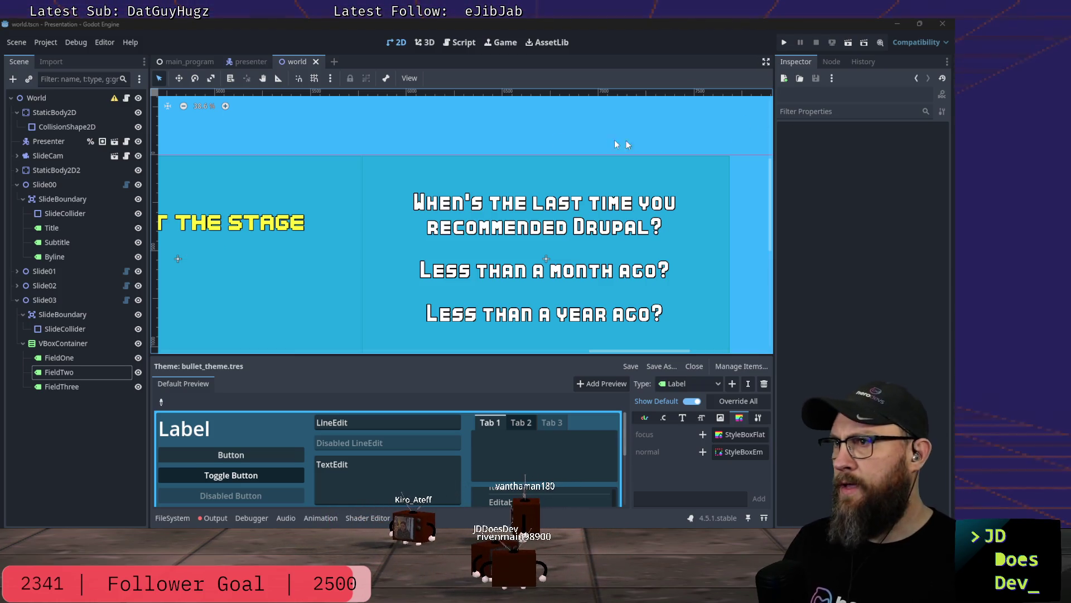
- Make FieldTwo's Label Settings unique, then save world.tscn
{"action": "left_click", "coordinate": [519, 275]}
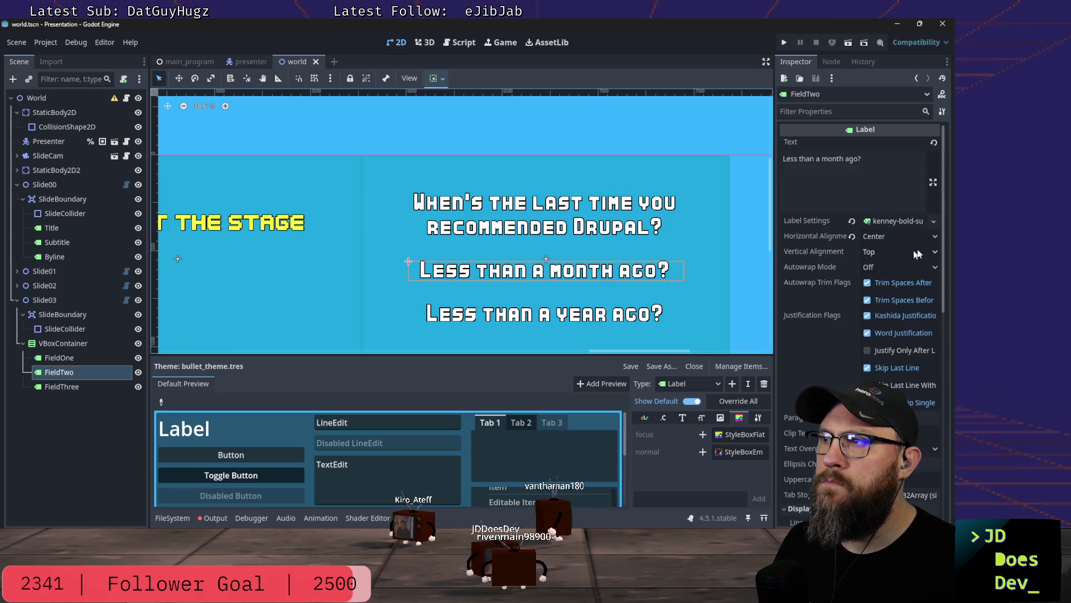
{"action": "left_click", "coordinate": [933, 222]}
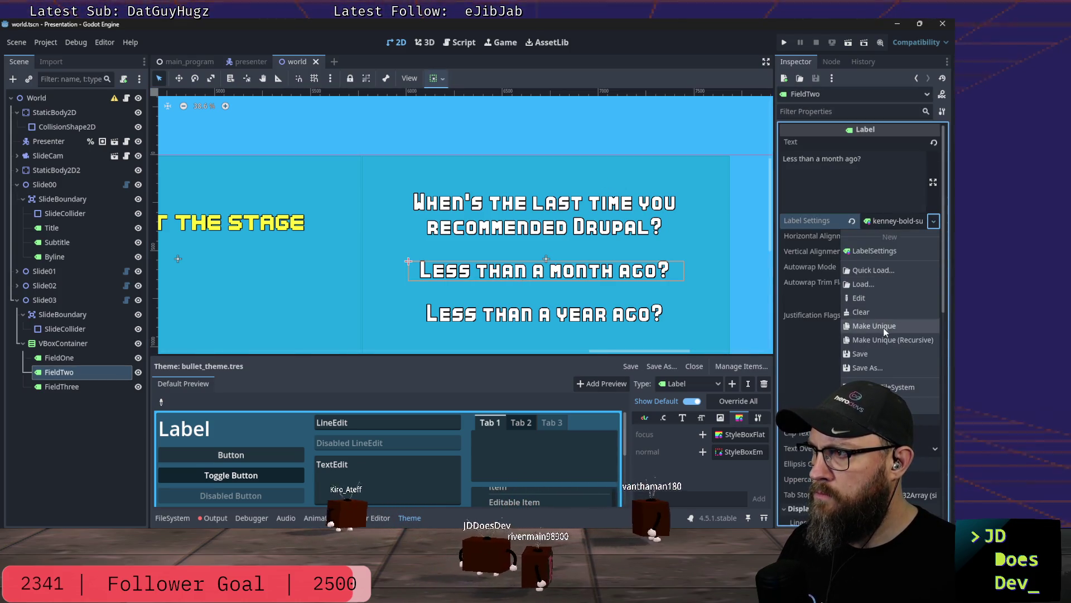
{"action": "left_click", "coordinate": [879, 311]}
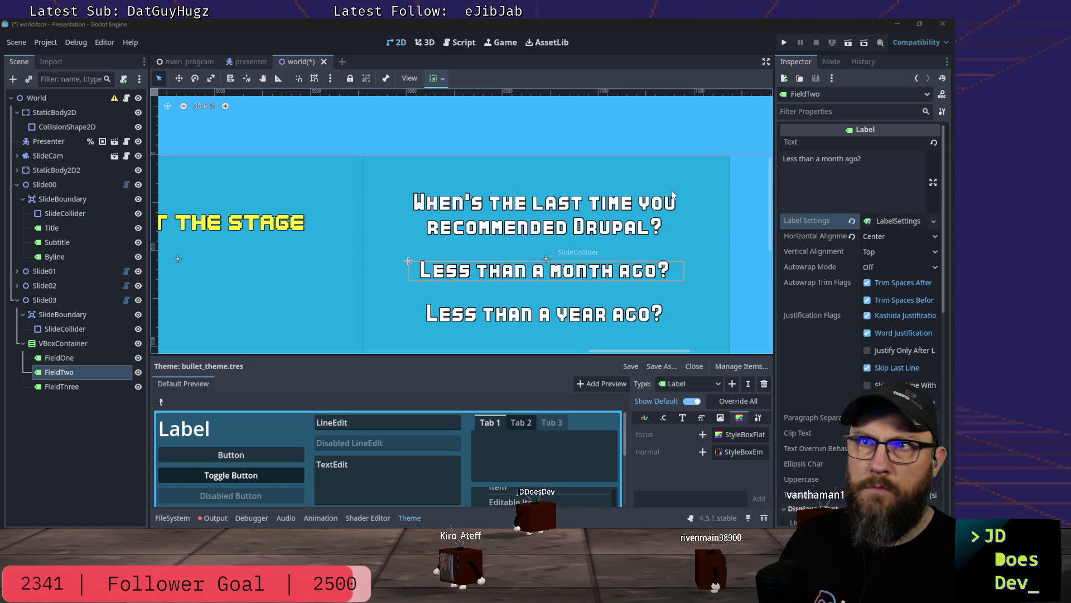
{"action": "left_click", "coordinate": [366, 178]}
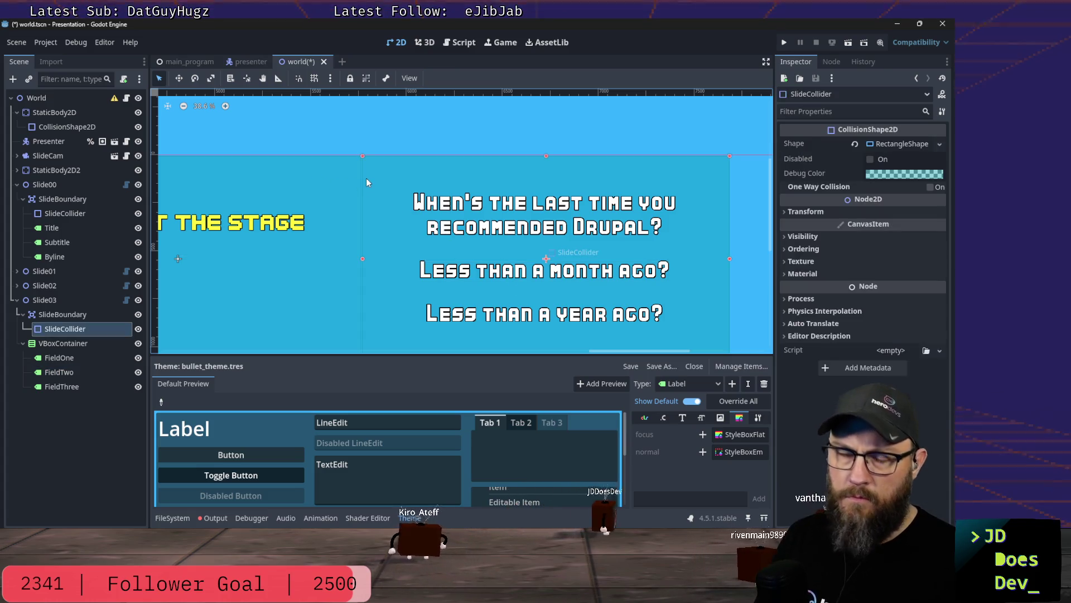
{"action": "key", "text": "ctrl+s"}
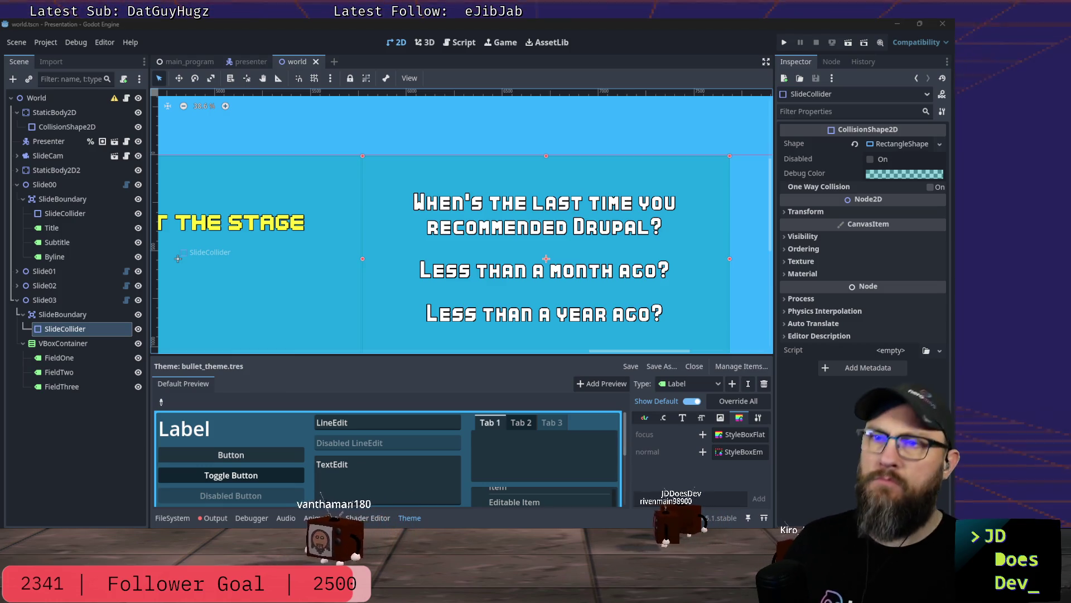
- Set the 'Less than a month ago?' answer's label font size to 60
{"action": "left_click", "coordinate": [469, 275]}
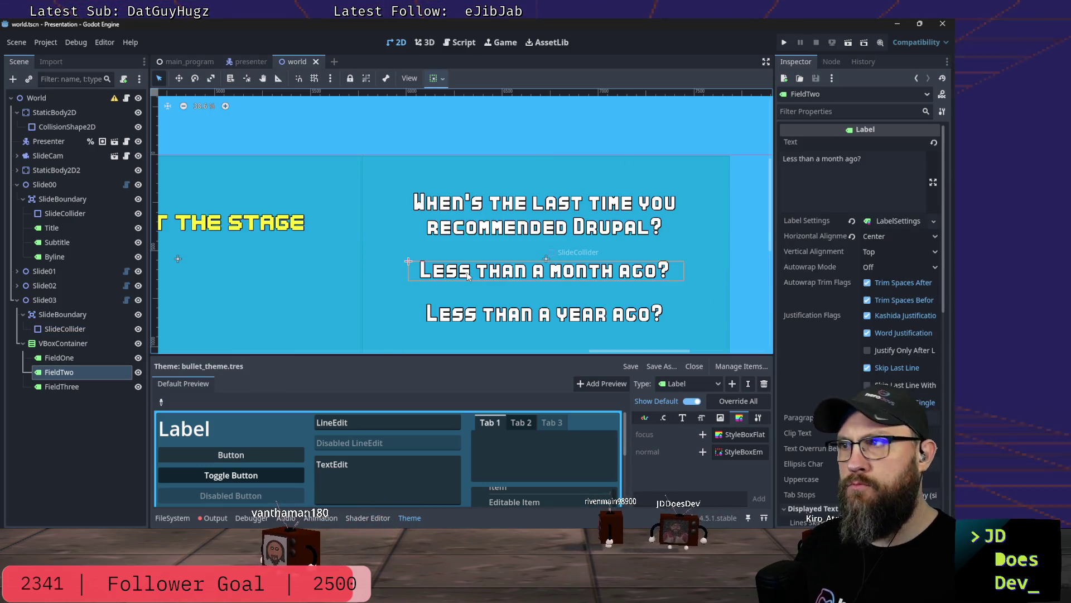
{"action": "left_click", "coordinate": [912, 223]}
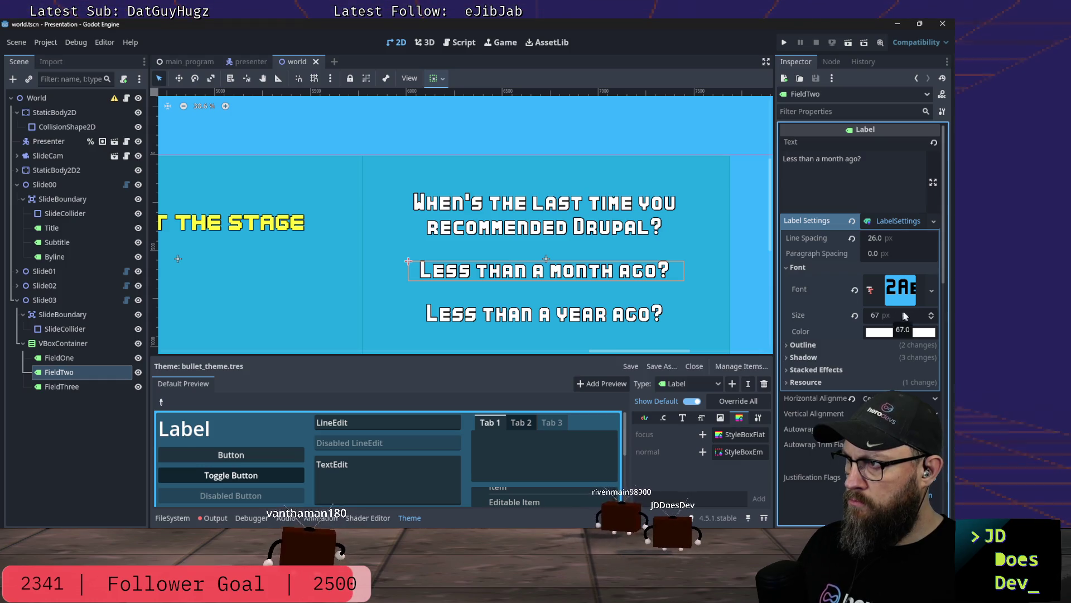
{"action": "left_click", "coordinate": [931, 319]}
{"action": "left_click", "coordinate": [930, 318]}
{"action": "left_click", "coordinate": [931, 318]}
{"action": "left_click", "coordinate": [930, 319]}
{"action": "left_click", "coordinate": [930, 319]}
{"action": "left_click", "coordinate": [930, 319]}
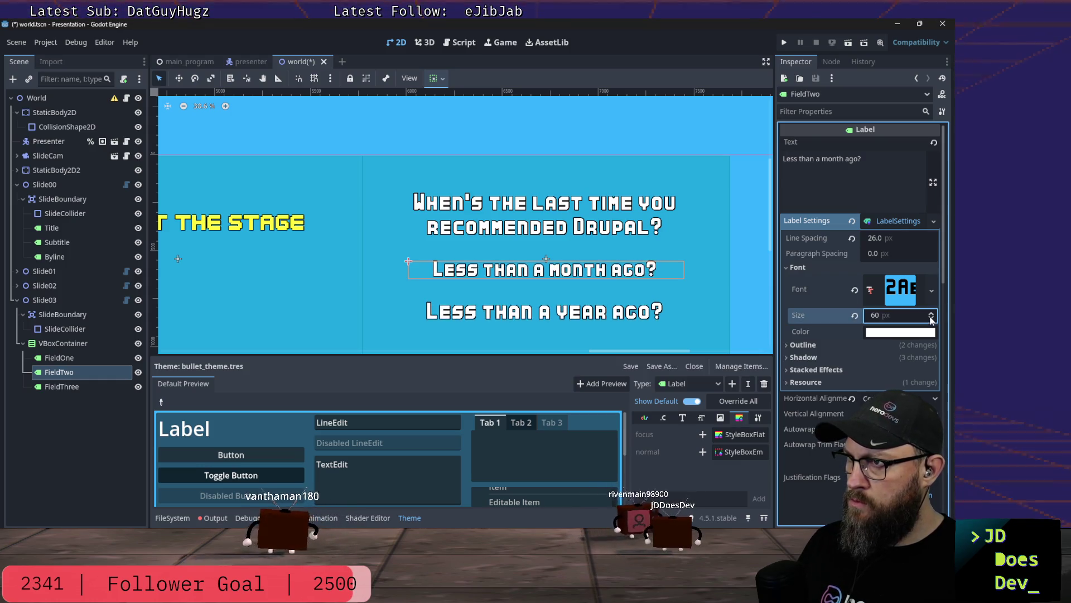
{"action": "left_click", "coordinate": [930, 319]}
{"action": "left_click", "coordinate": [930, 318]}
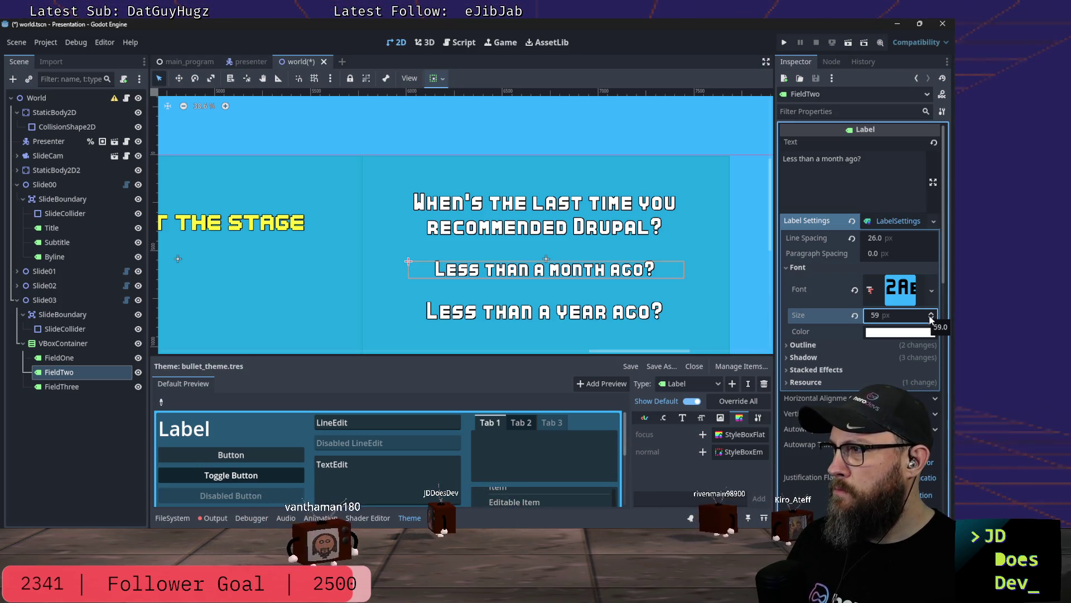
{"action": "left_click", "coordinate": [931, 314]}
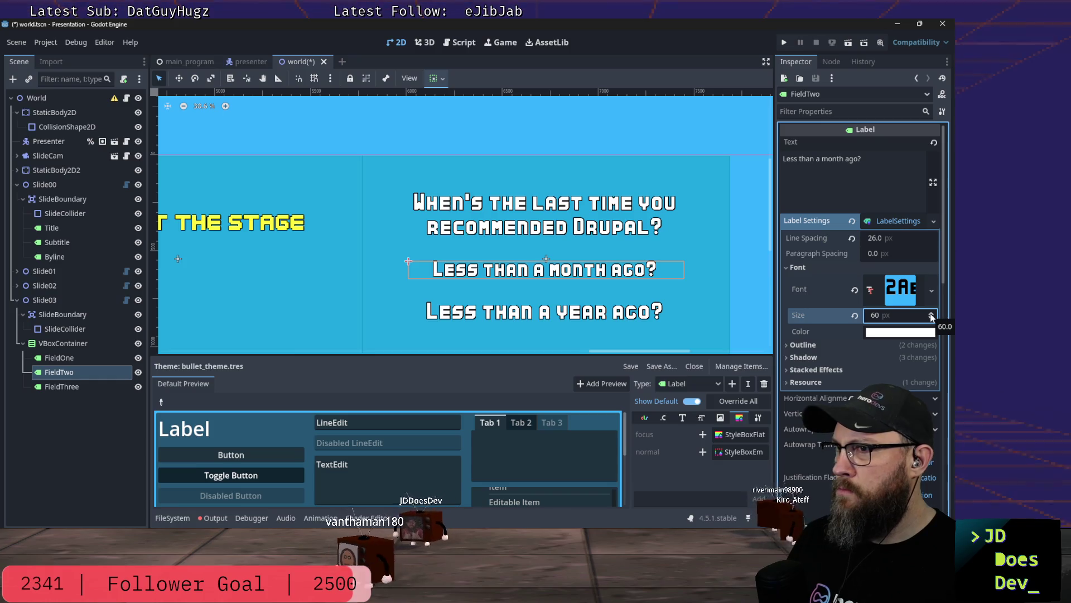
- Make the question label's settings unique and set its font size to 50
{"action": "left_click", "coordinate": [553, 209]}
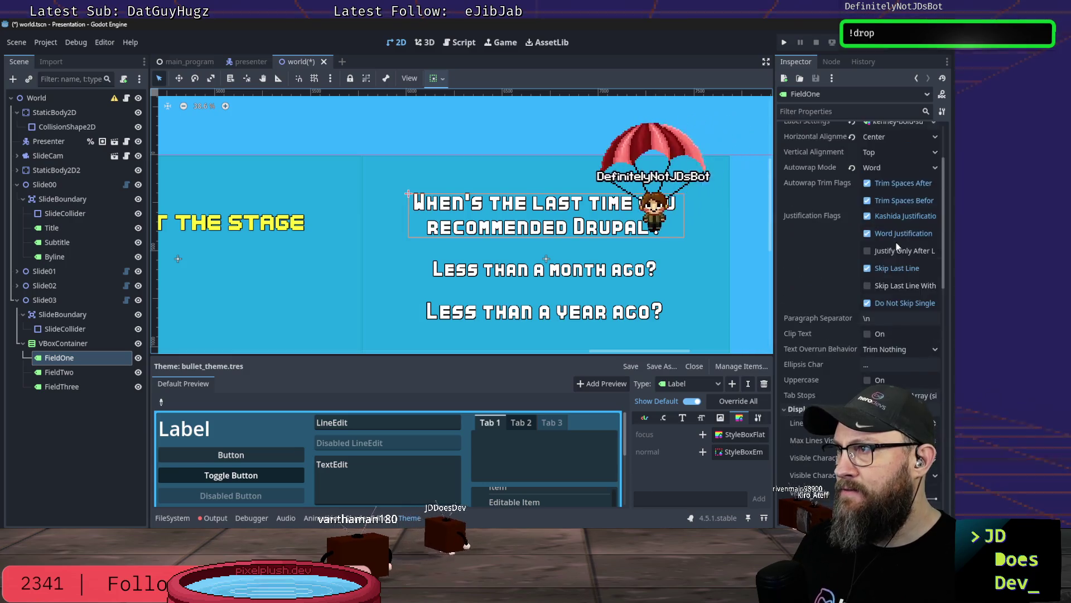
{"action": "scroll", "coordinate": [896, 242], "scroll_direction": "up", "scroll_amount": 3}
{"action": "left_click", "coordinate": [933, 221]}
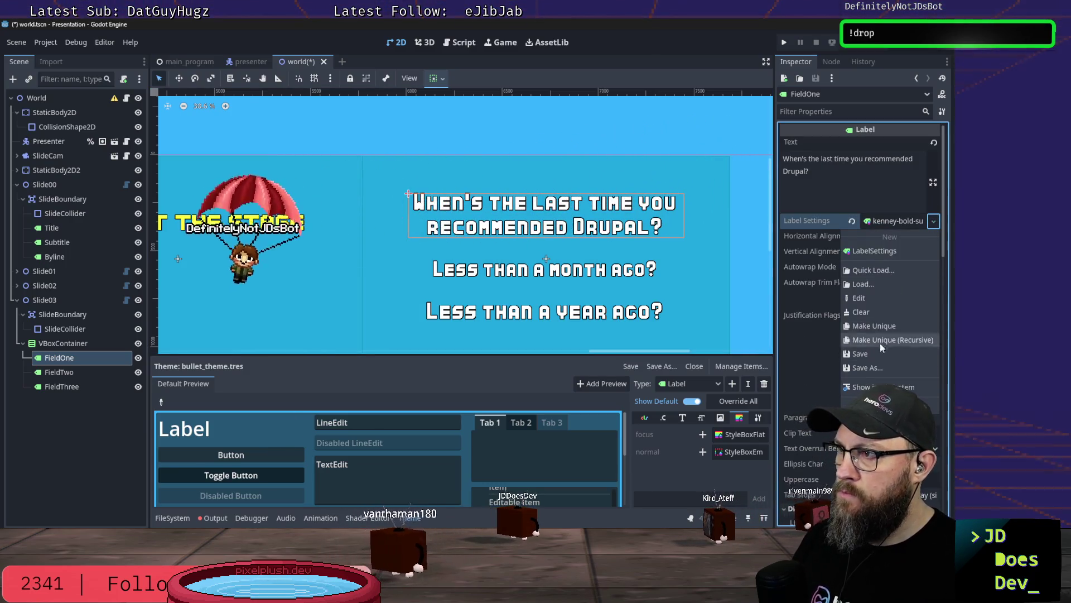
{"action": "left_click", "coordinate": [882, 327]}
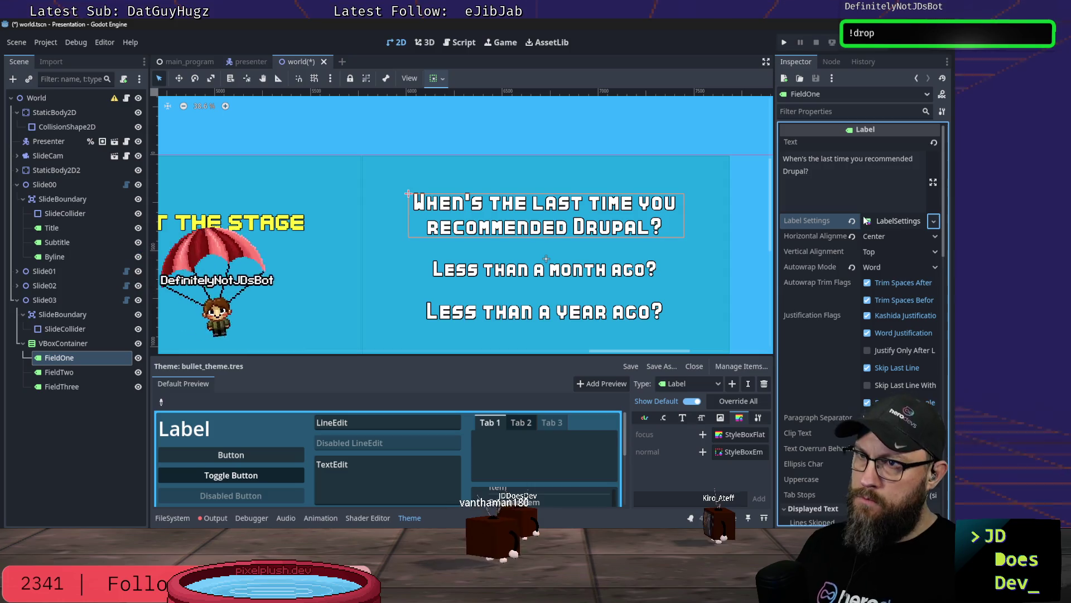
{"action": "left_click", "coordinate": [935, 223]}
{"action": "left_click", "coordinate": [872, 223]}
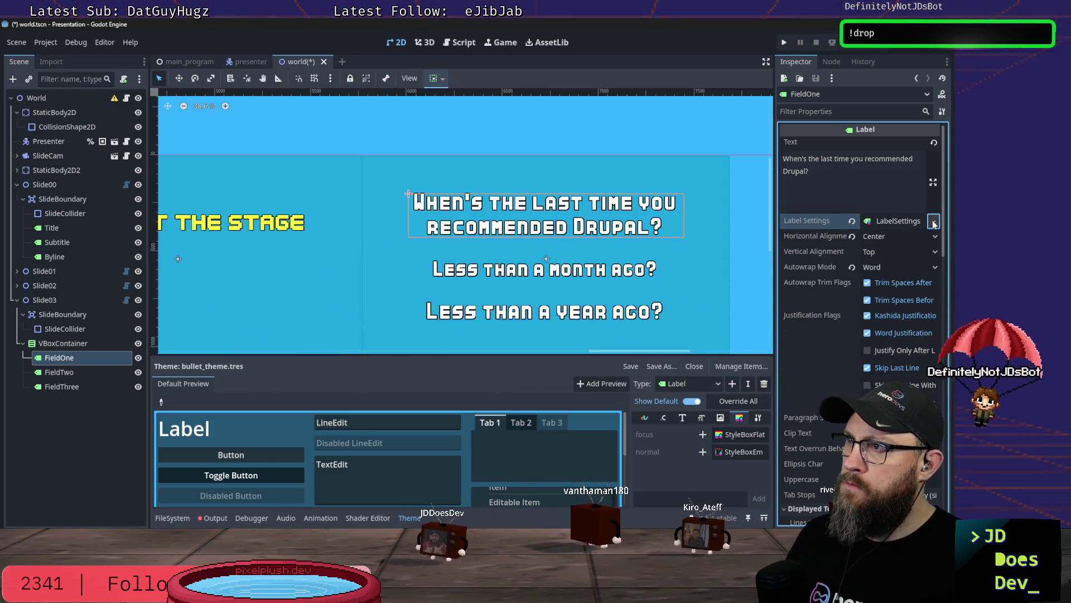
{"action": "left_click", "coordinate": [872, 223]}
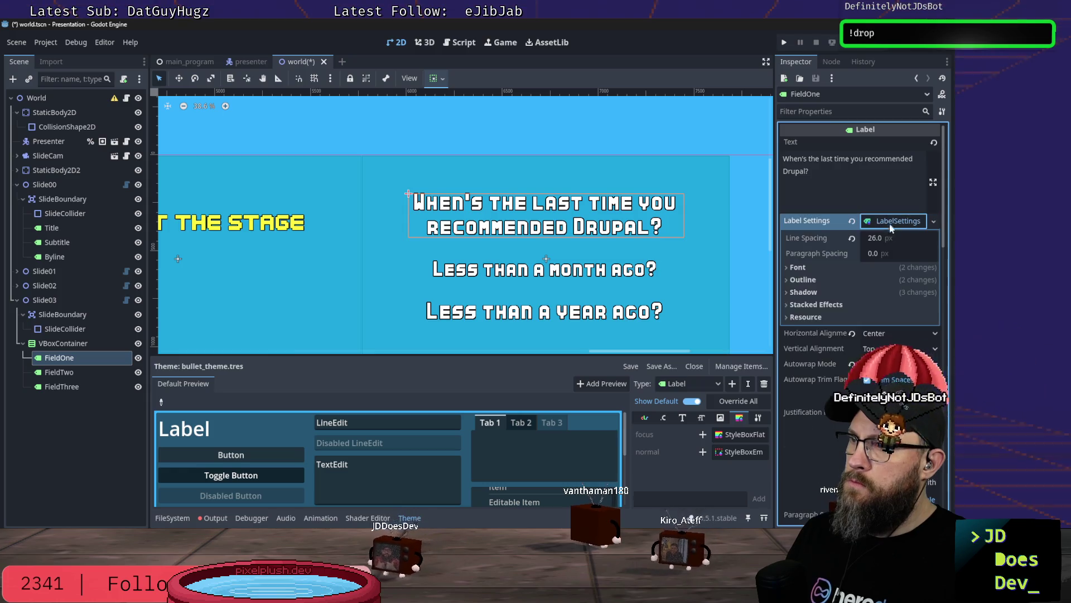
{"action": "left_click", "coordinate": [797, 267]}
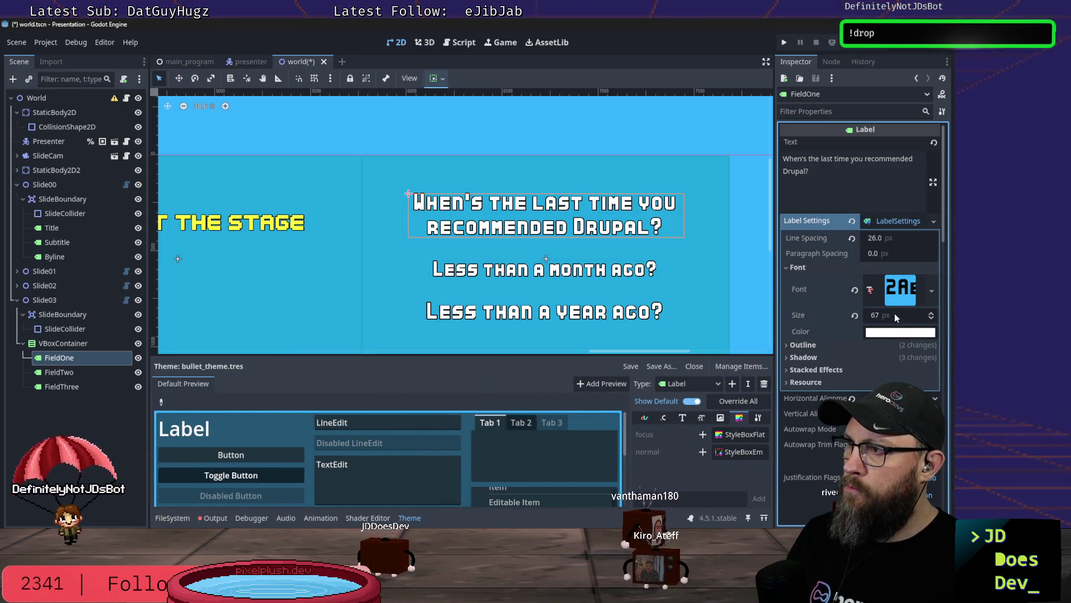
{"action": "scroll", "coordinate": [931, 316], "scroll_direction": "up", "scroll_amount": 4}
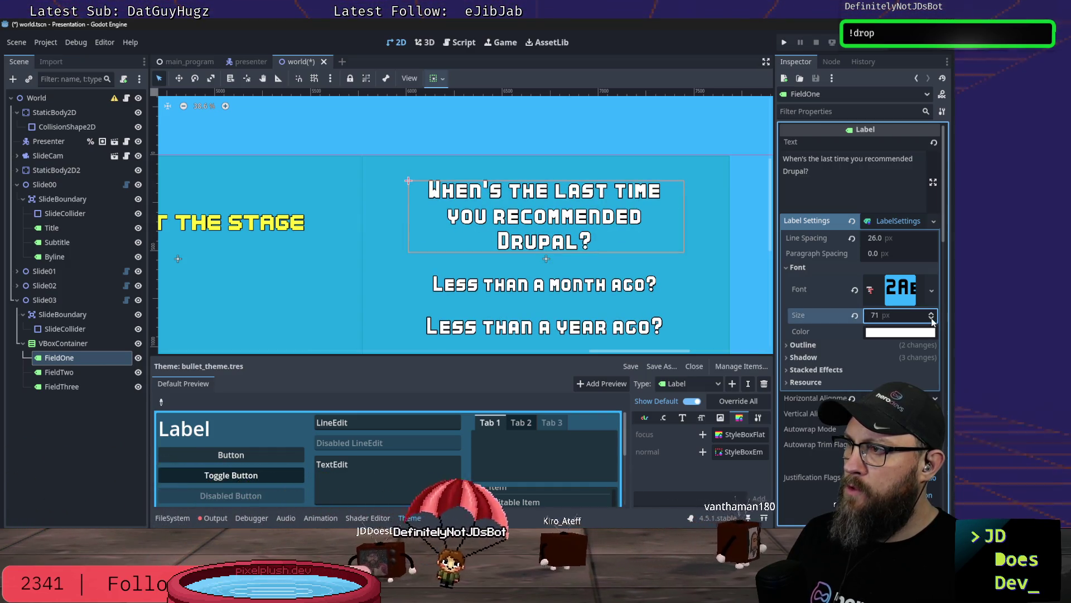
{"action": "scroll", "coordinate": [931, 321], "scroll_direction": "down", "scroll_amount": 12}
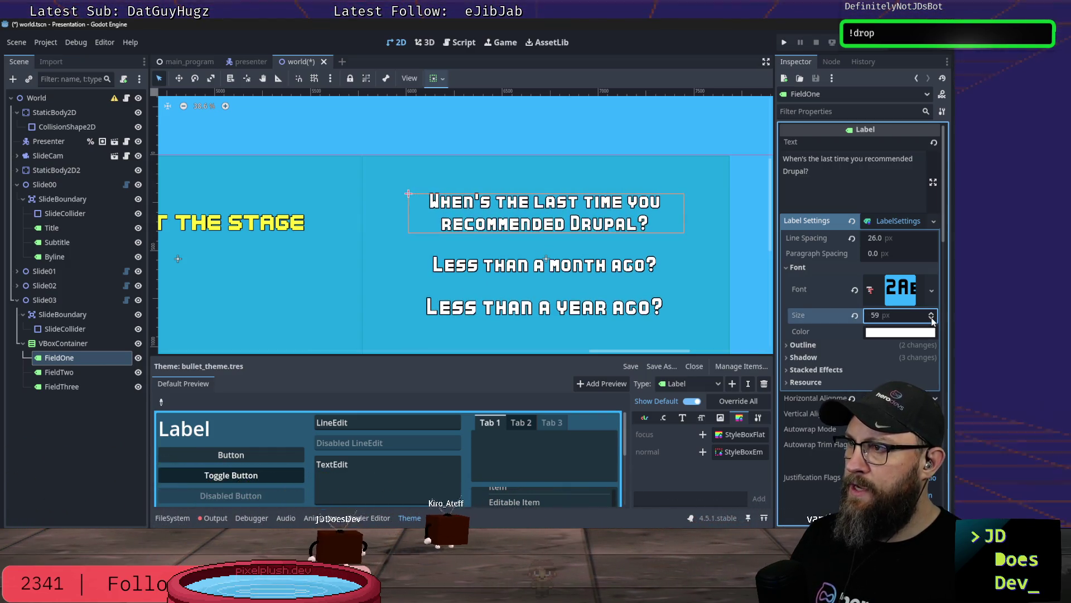
{"action": "scroll", "coordinate": [931, 319], "scroll_direction": "down", "scroll_amount": 6}
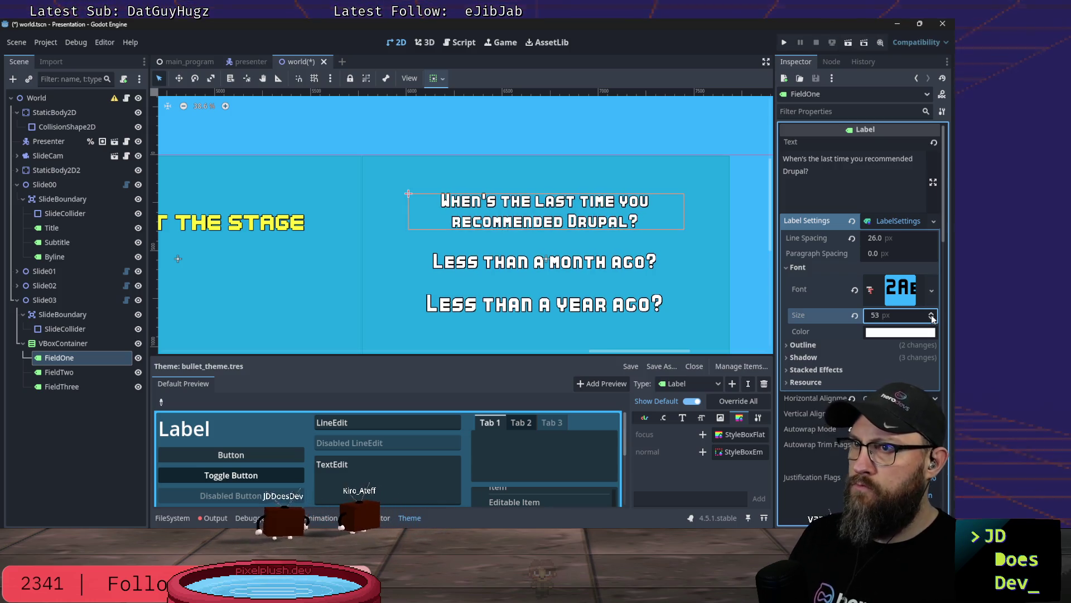
{"action": "scroll", "coordinate": [931, 319], "scroll_direction": "down", "scroll_amount": 3}
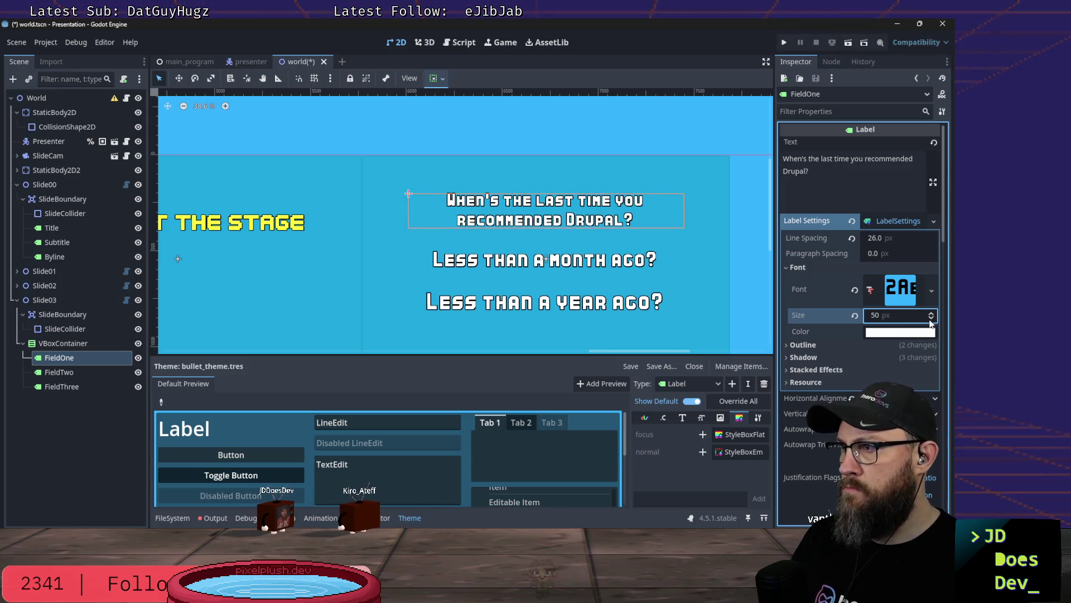
{"action": "left_click", "coordinate": [530, 310]}
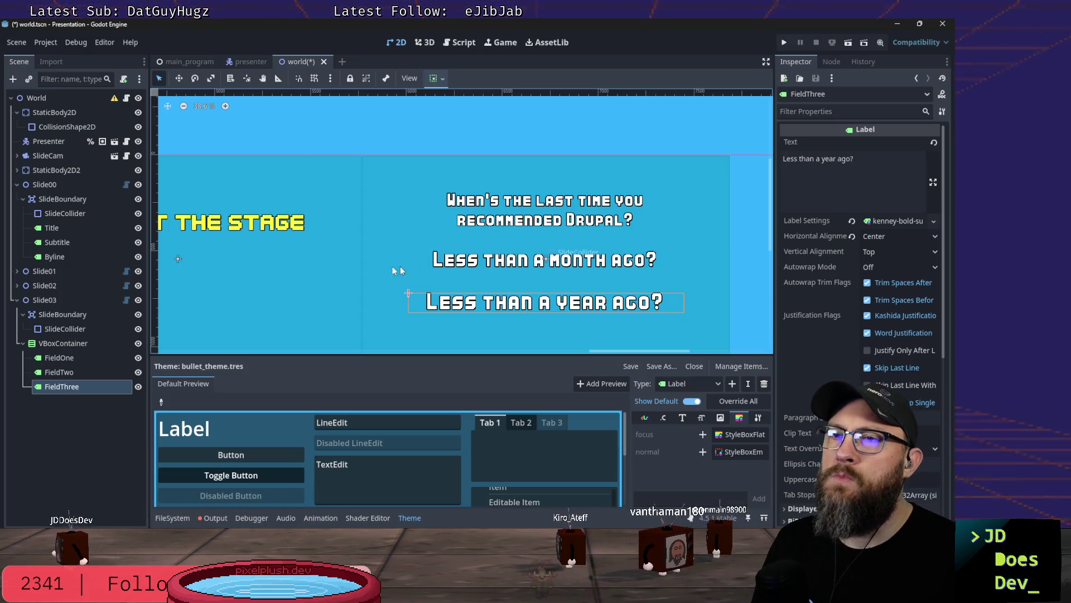
- Change Slide03's second answer from 'Less' to 'More than a month ago?'
{"action": "left_click", "coordinate": [53, 300]}
{"action": "double_click", "coordinate": [870, 159]}
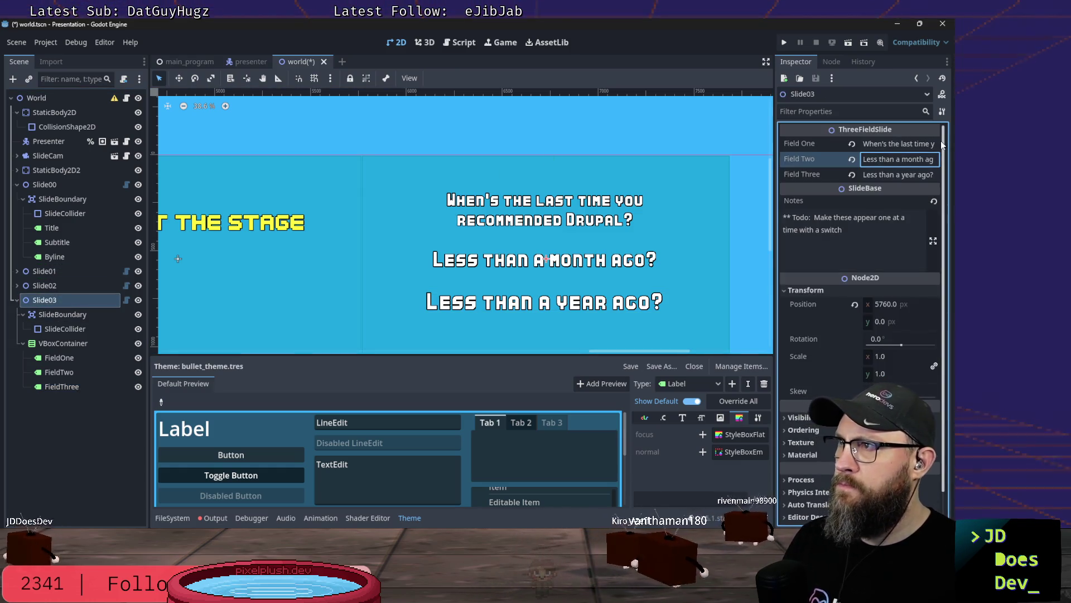
{"action": "type", "text": "More"}
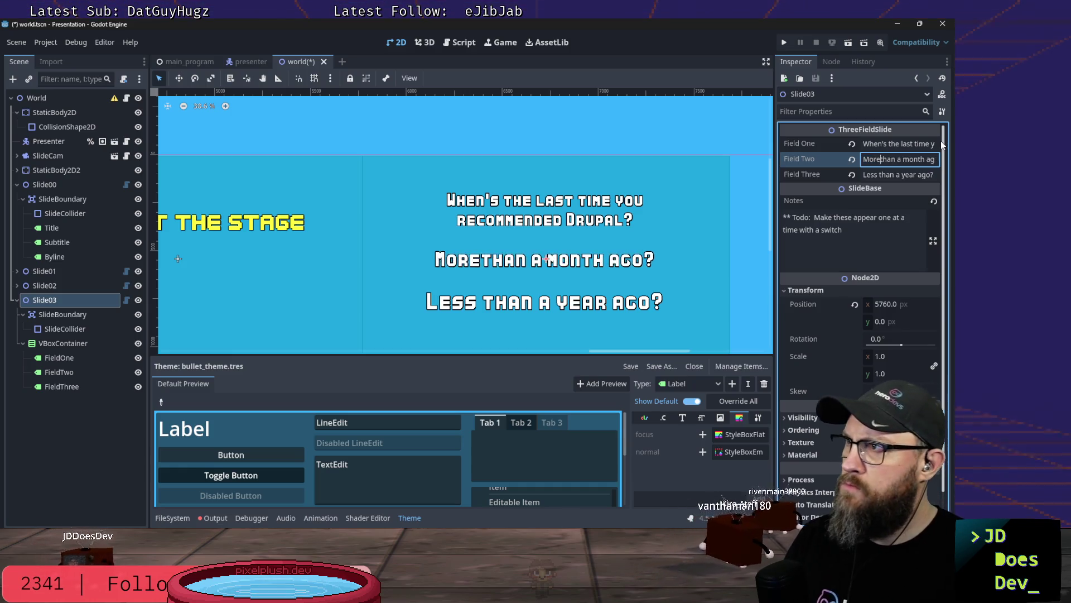
{"action": "key", "text": "End"}
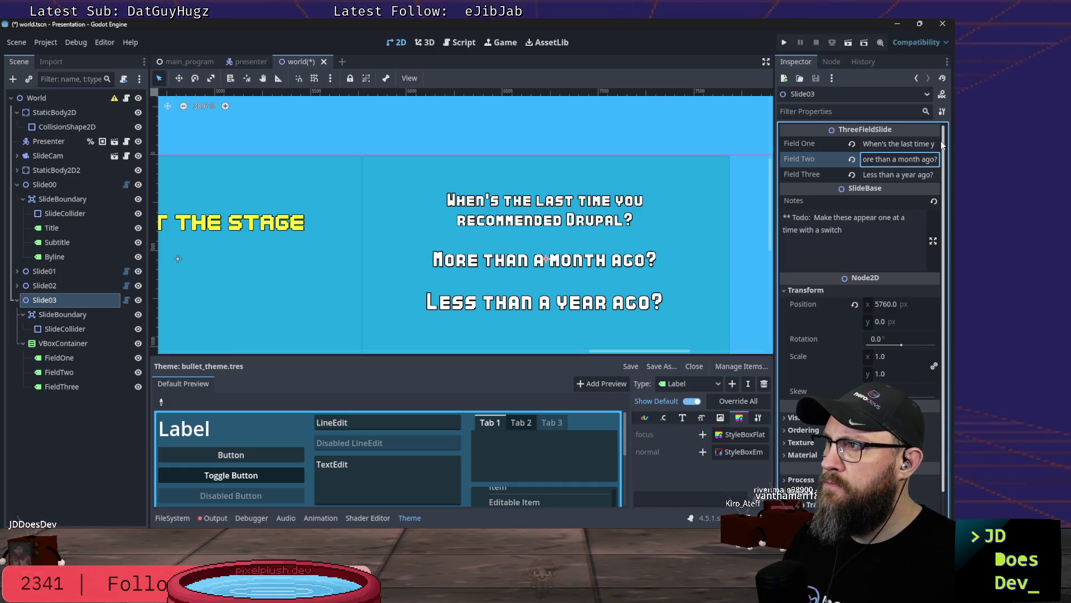
- Retype Slide03's third answer as 'More than 6 months ago?', removing the stray text
{"action": "left_click", "coordinate": [880, 174]}
{"action": "type", "text": "More than"}
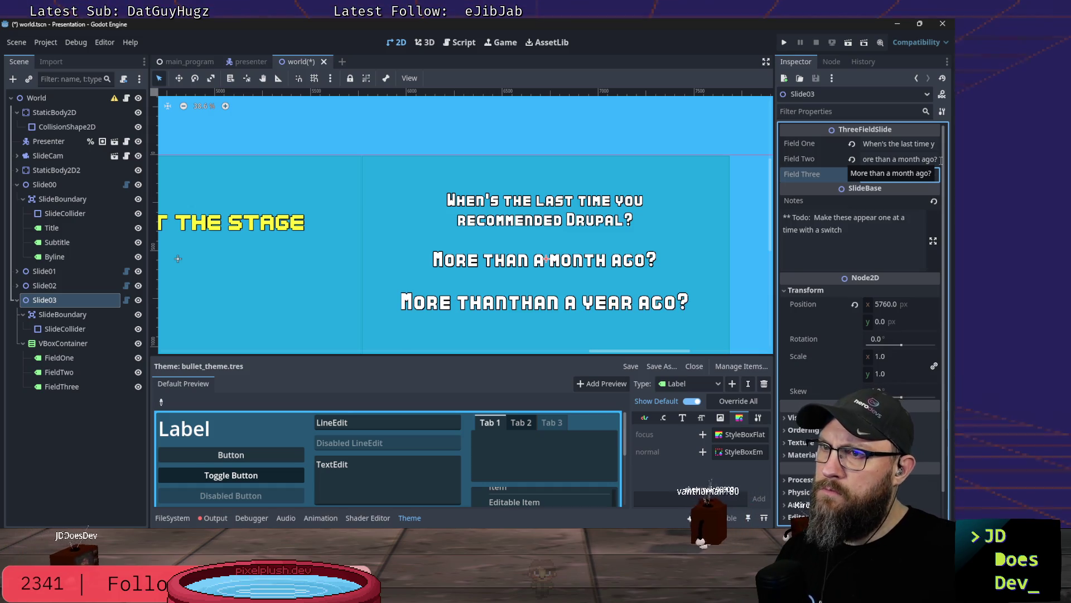
{"action": "key", "text": "Delete"}
{"action": "key", "text": "Delete"}
{"action": "key", "text": "Delete"}
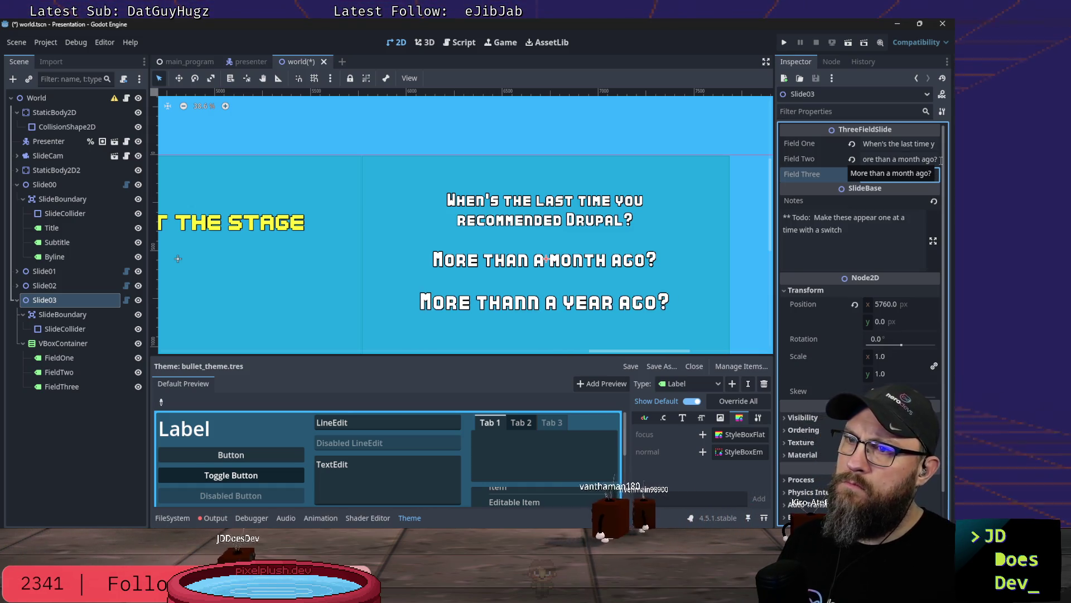
{"action": "key", "text": "Delete"}
{"action": "key", "text": "Delete"}
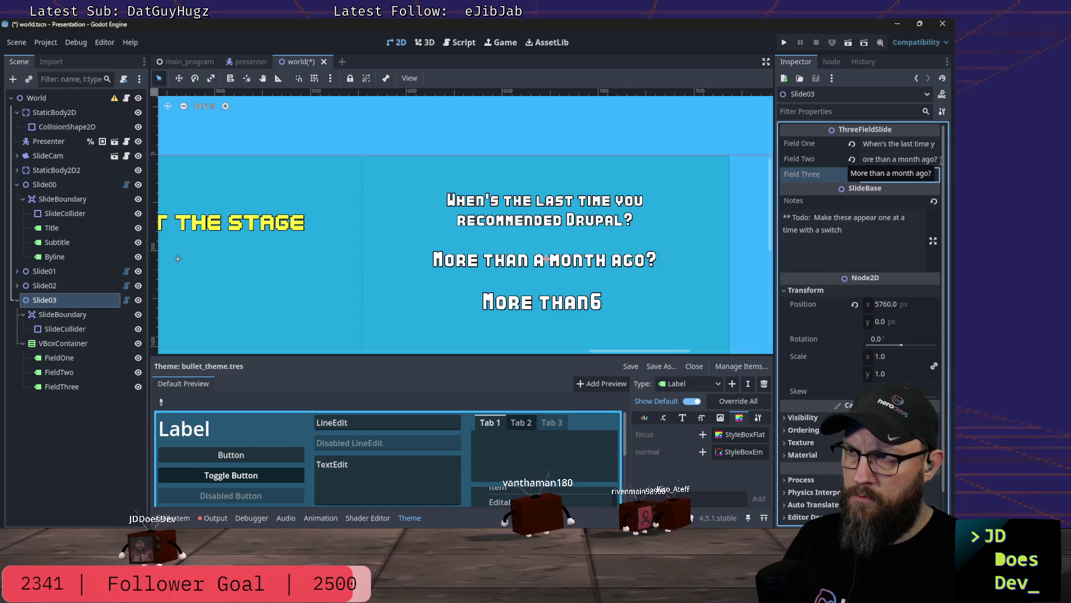
{"action": "key", "text": "BackSpace"}
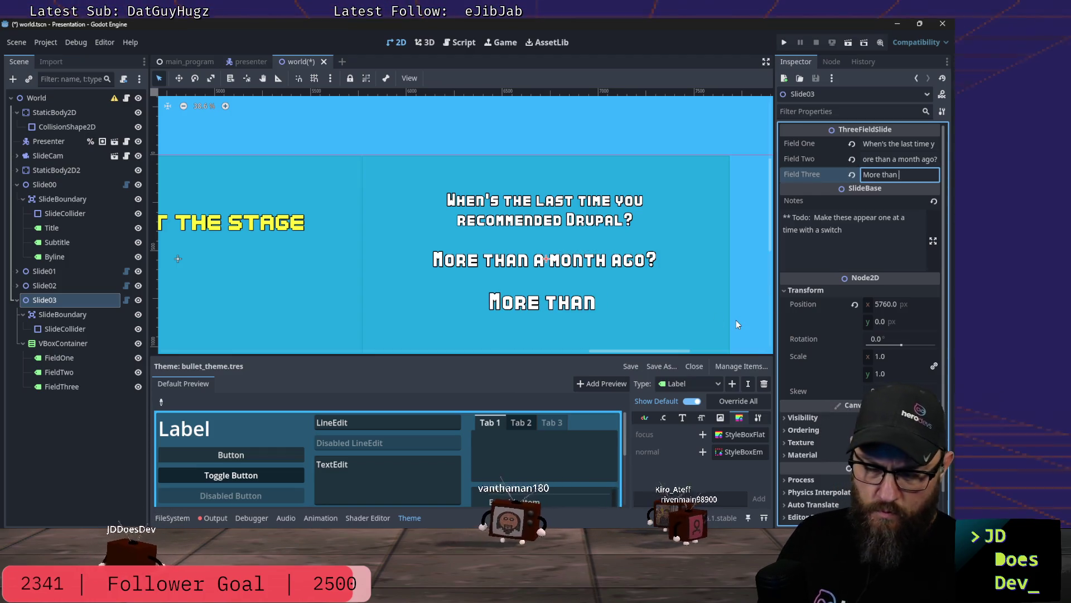
{"action": "type", "text": "65"}
{"action": "key", "text": "BackSpace"}
{"action": "type", "text": "months ag"}
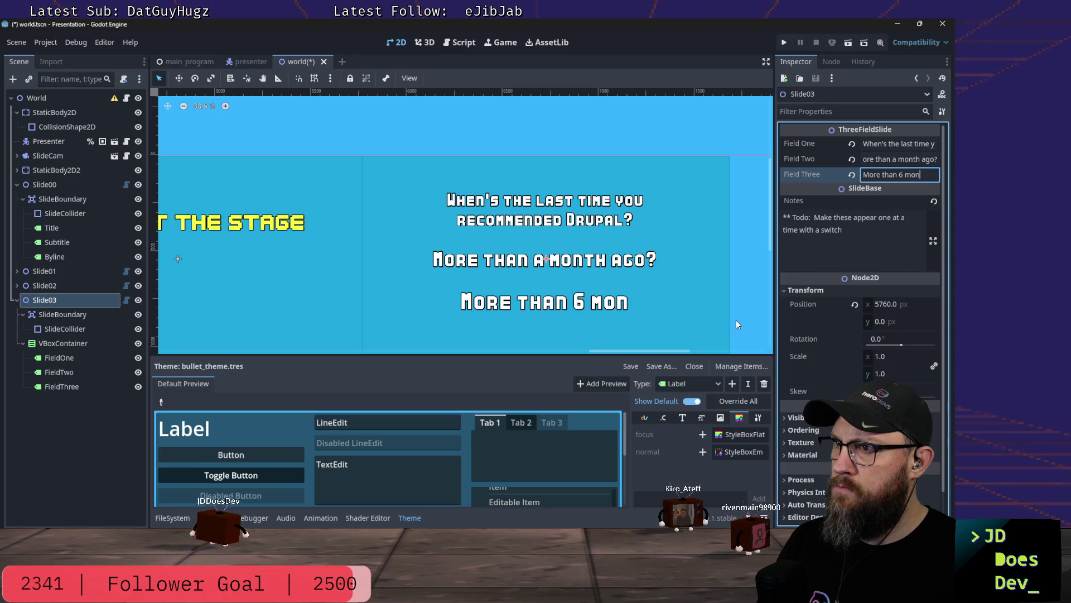
{"action": "type", "text": "o?"}
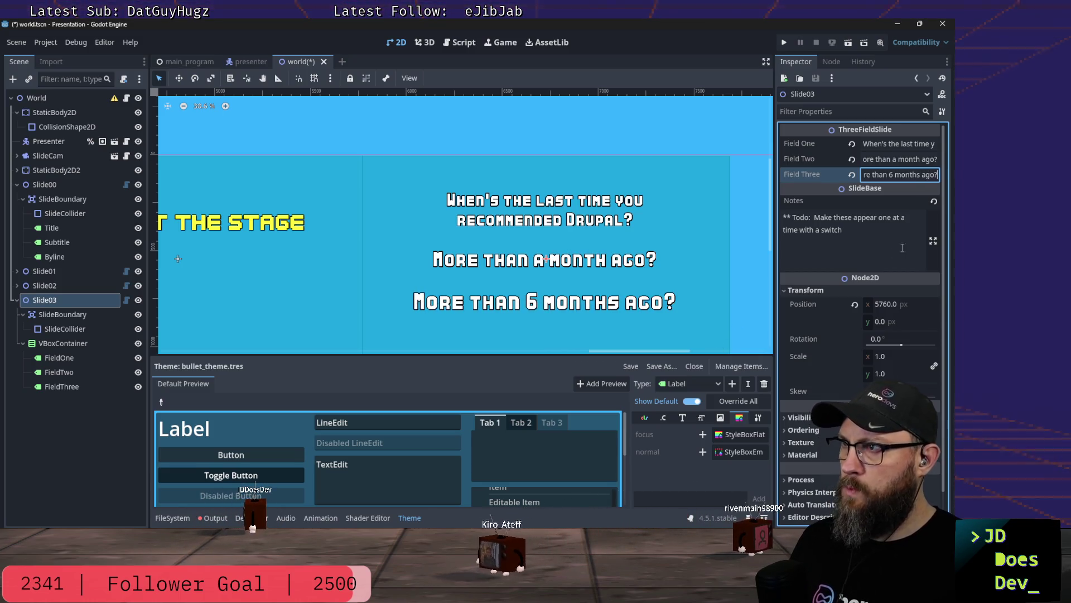
- Append 'What about more than a year ago?' on a new line in Slide03's Notes, then save with Ctrl+S
{"action": "left_click", "coordinate": [884, 229]}
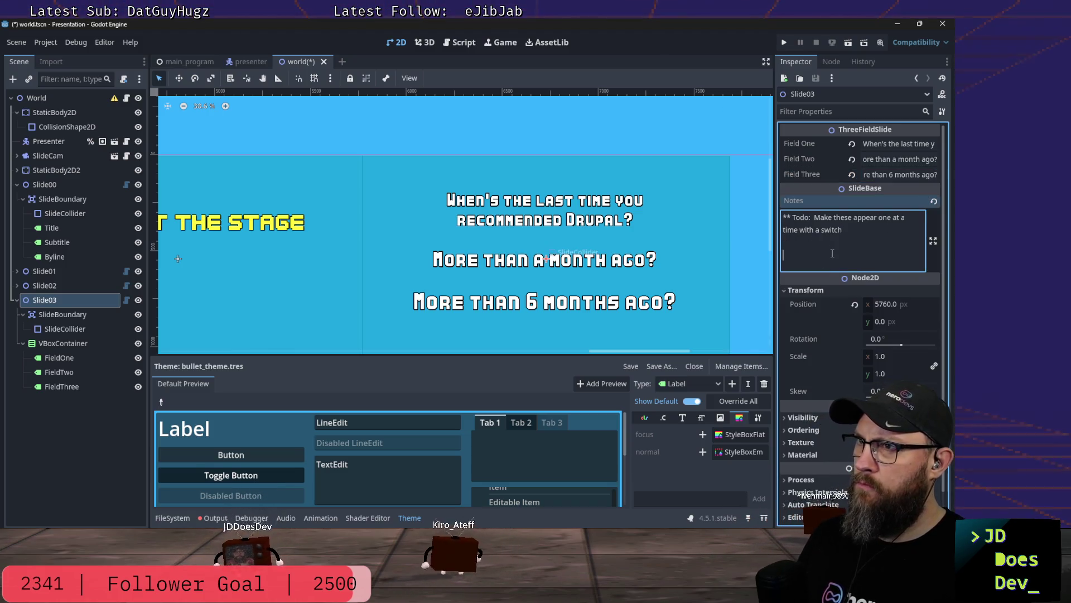
{"action": "type", "text": "What about more than a year"}
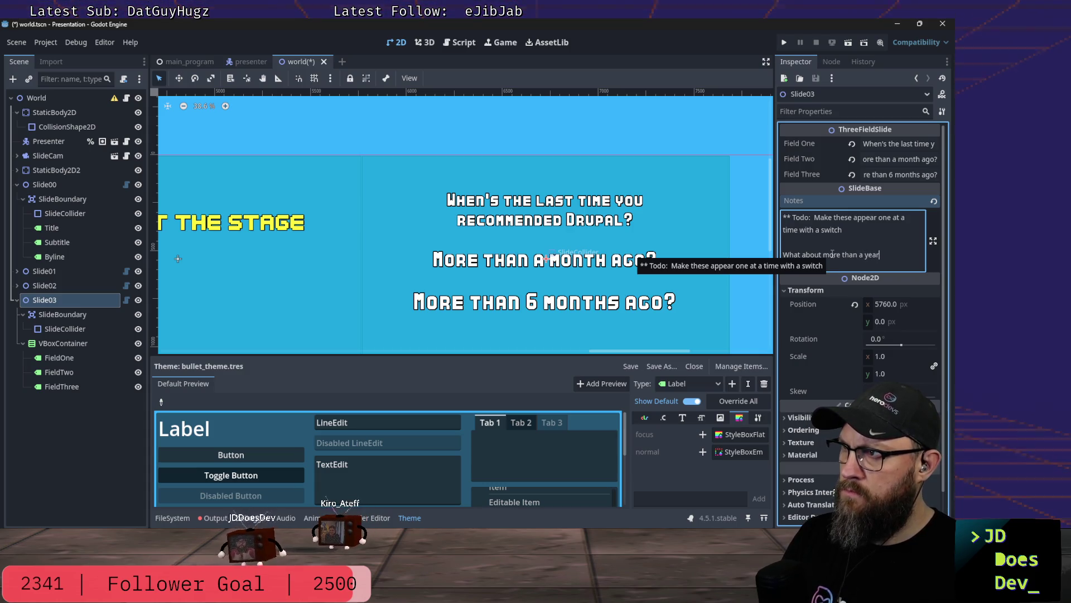
{"action": "type", "text": "o?"}
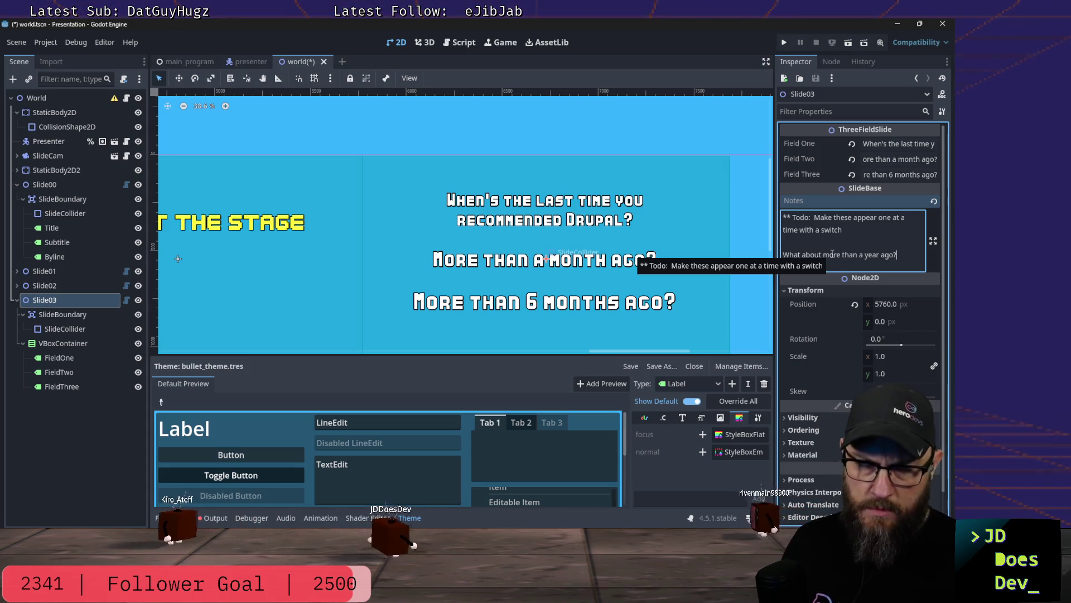
{"action": "key", "text": "ctrl+s"}
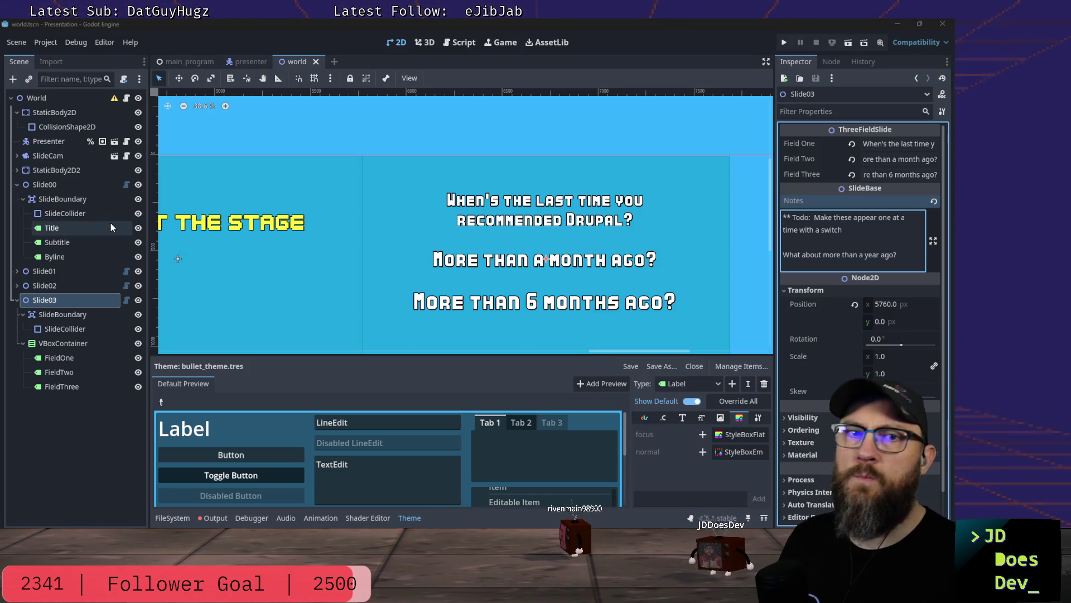
- Fold Slide03's child nodes closed in the Scene dock
{"action": "left_click", "coordinate": [14, 300]}
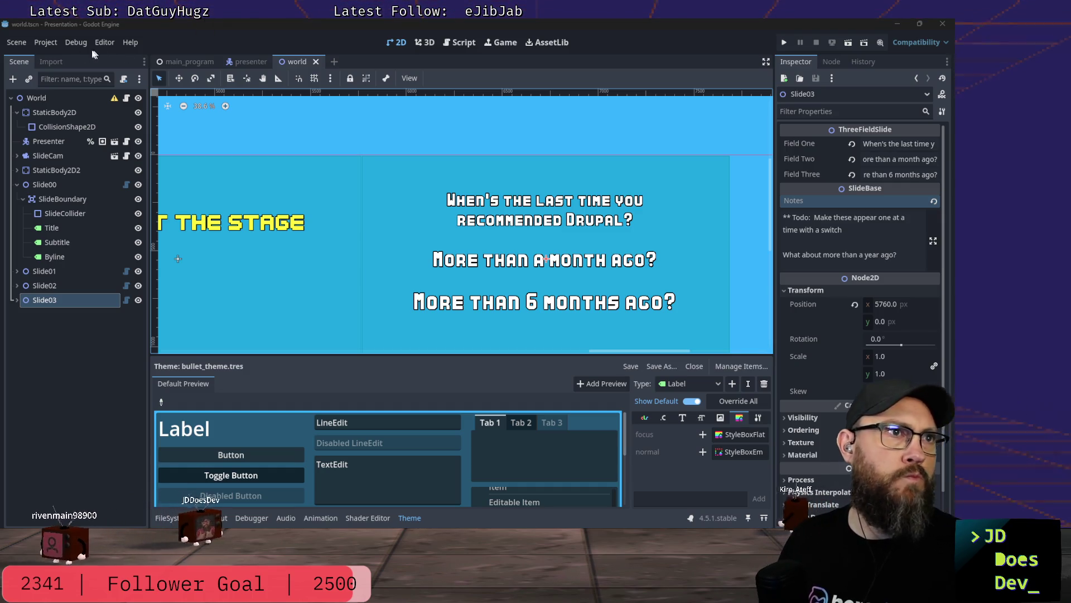
{"action": "key", "text": "alt+Tab"}
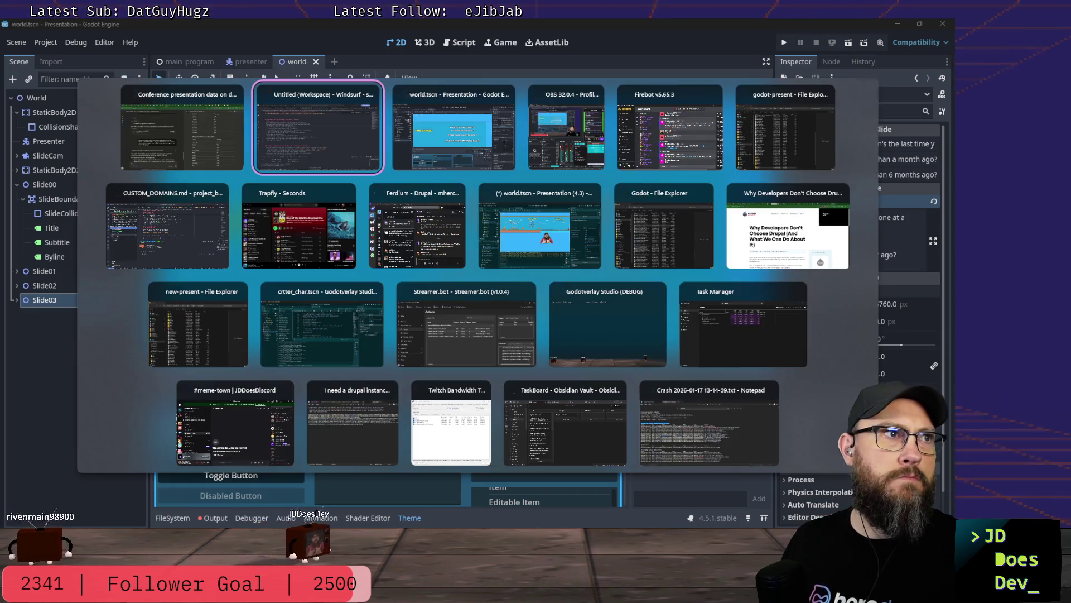
- In Windsurf's Explorer, drag slide_outline.md from 2025present into godot-present and confirm the move
{"action": "key", "text": "Escape"}
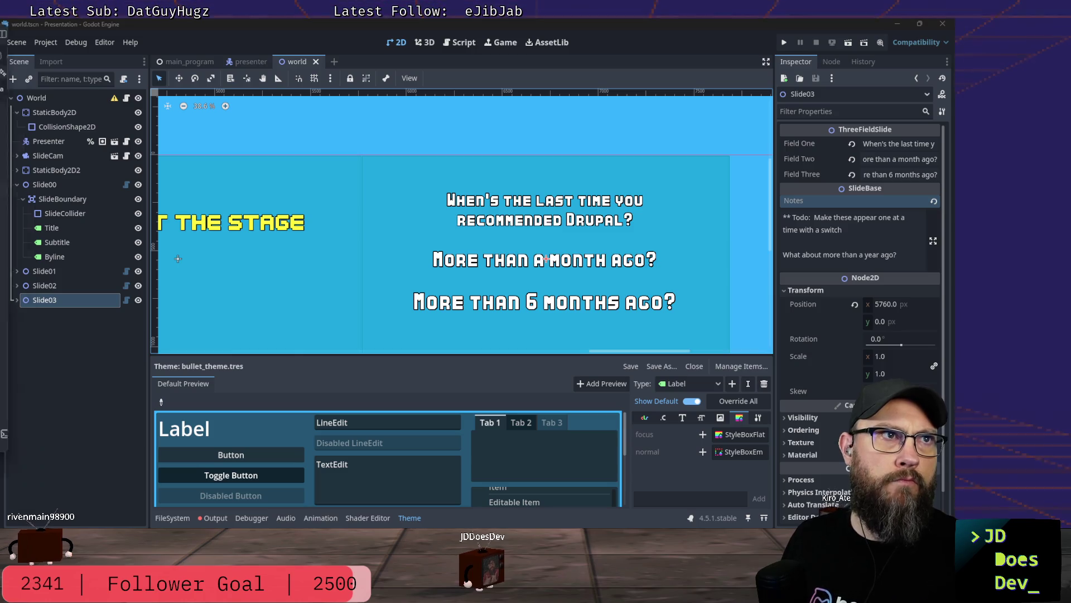
{"action": "key", "text": "alt+Tab"}
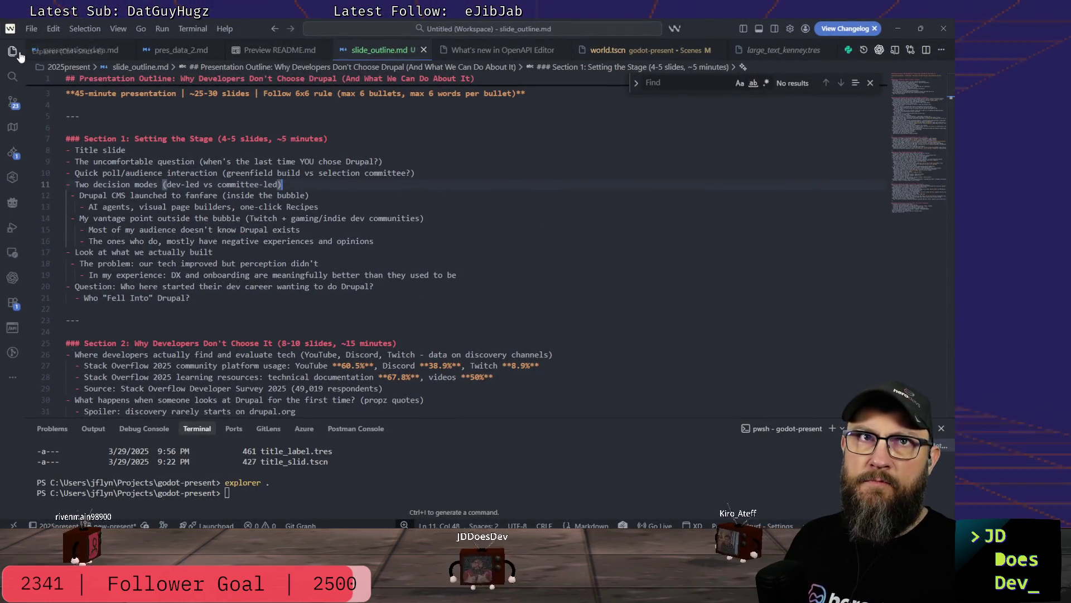
{"action": "left_click", "coordinate": [13, 51]}
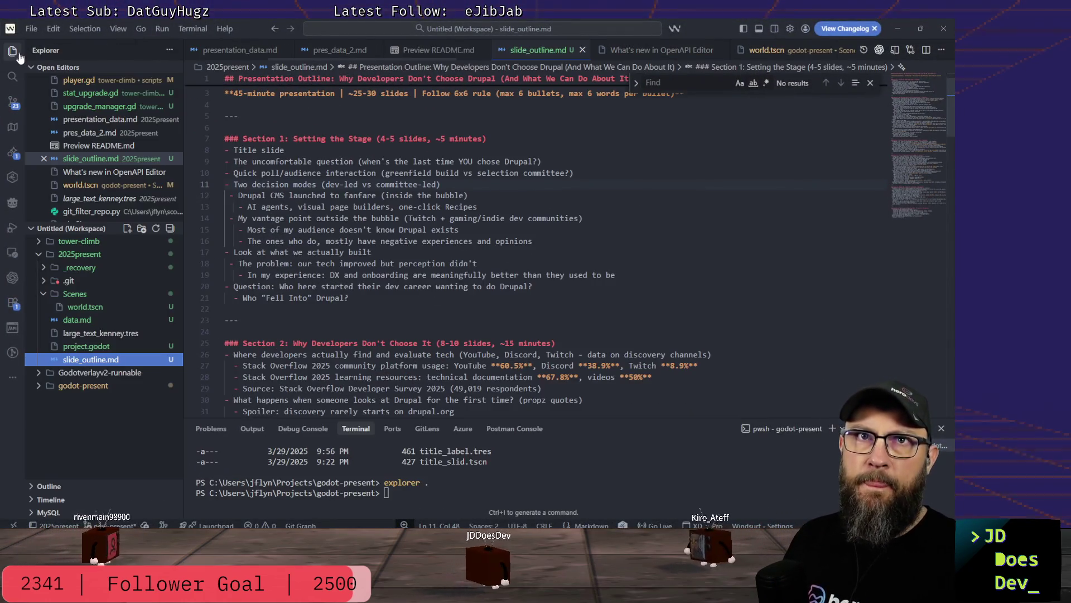
{"action": "left_click", "coordinate": [39, 386]}
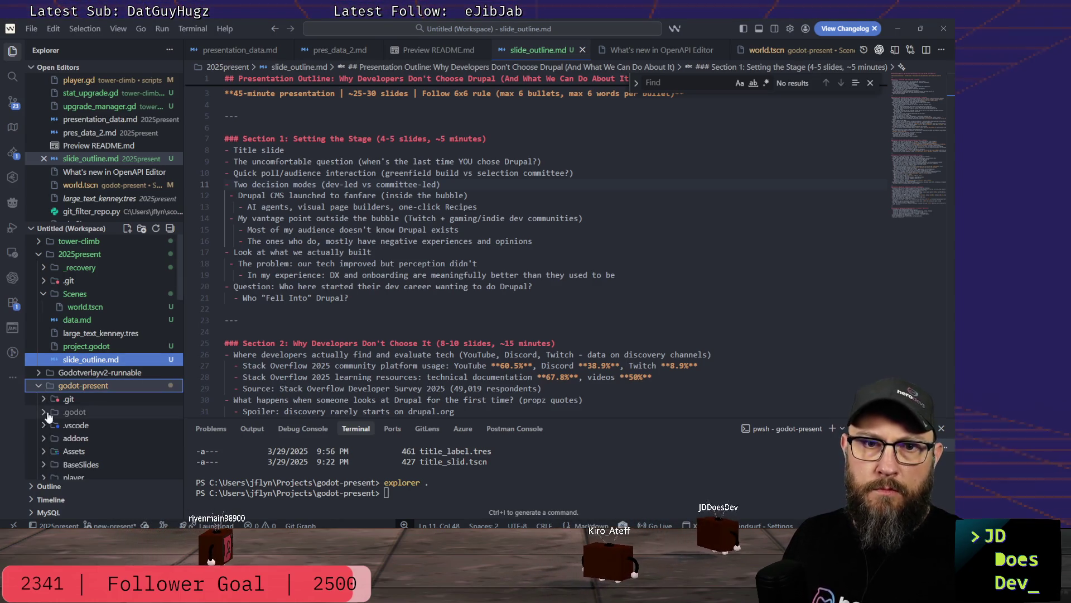
{"action": "scroll", "coordinate": [72, 422], "scroll_direction": "down", "scroll_amount": 2}
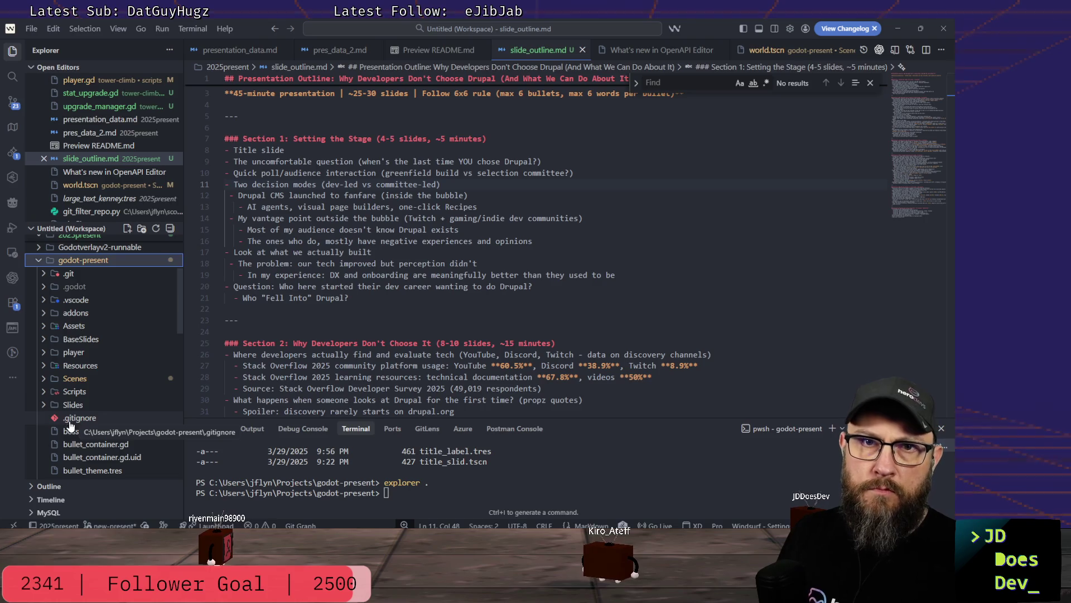
{"action": "scroll", "coordinate": [71, 426], "scroll_direction": "up", "scroll_amount": 1}
{"action": "mouse_move", "coordinate": [91, 259]}
{"action": "left_mouse_down"}
{"action": "mouse_move", "coordinate": [79, 453]}
{"action": "mouse_move", "coordinate": [63, 458]}
{"action": "left_mouse_up"}
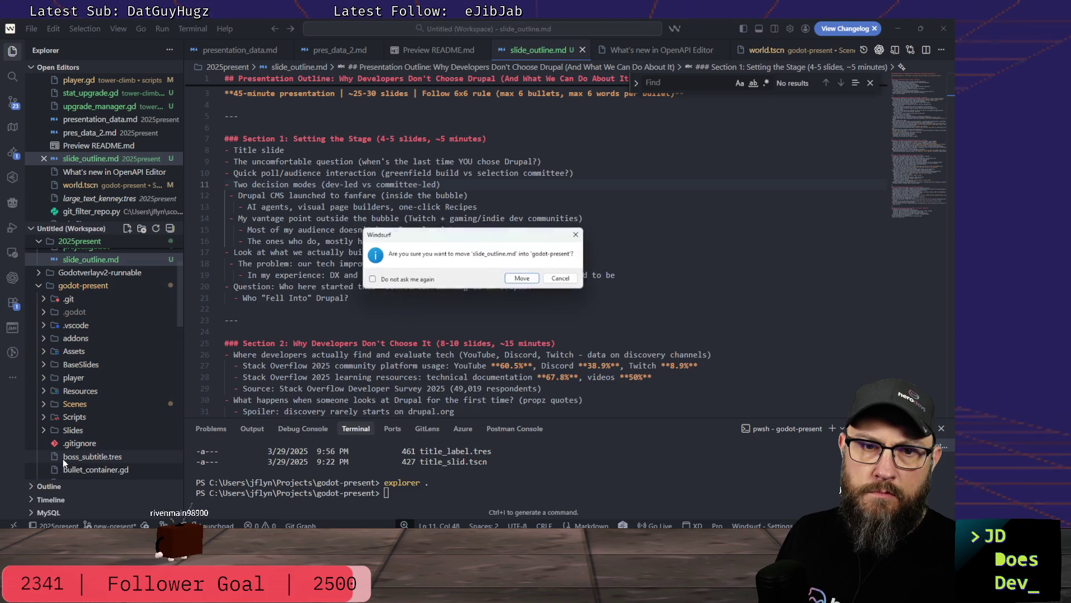
{"action": "left_click", "coordinate": [524, 279]}
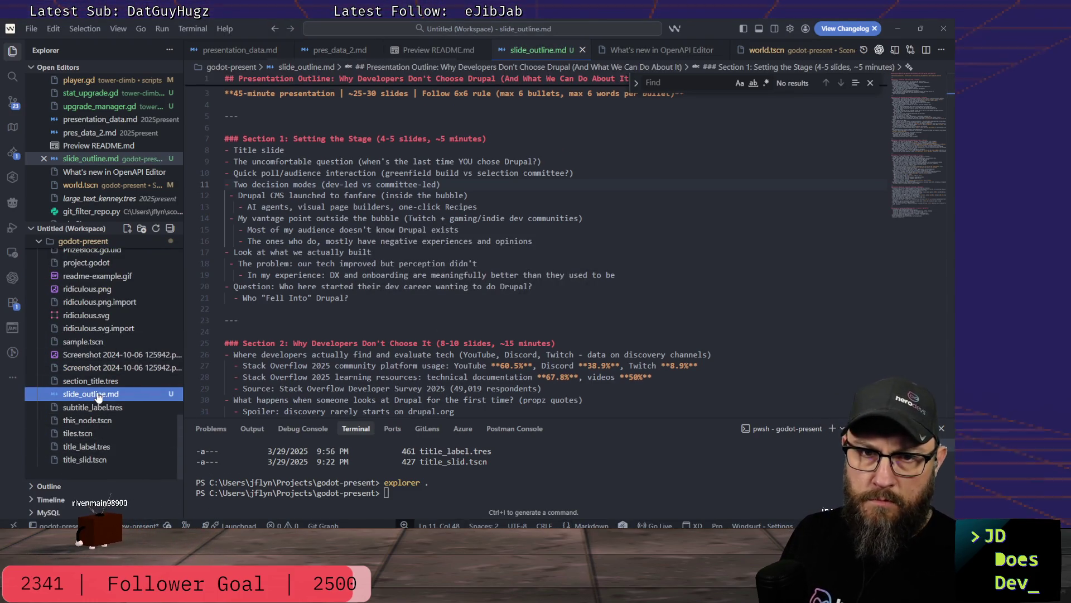
{"action": "left_click_drag", "start_coordinate": [98, 396], "coordinate": [98, 397]}
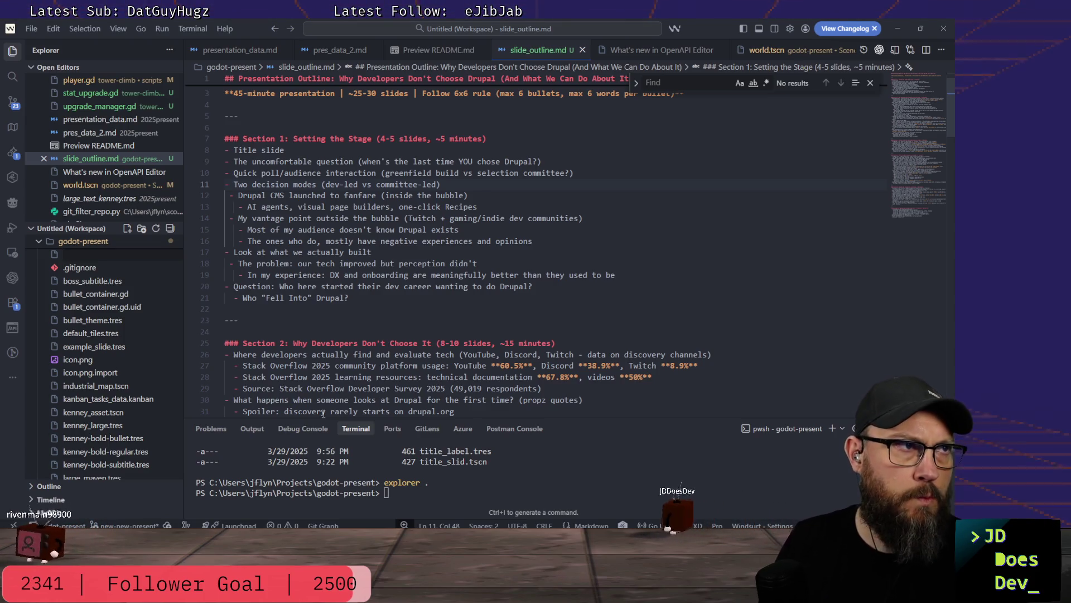
- Name the new file dev-adoption-data.md, paste the 2025 developer survey tables and save it
{"action": "type", "text": "dev-adoption-"}
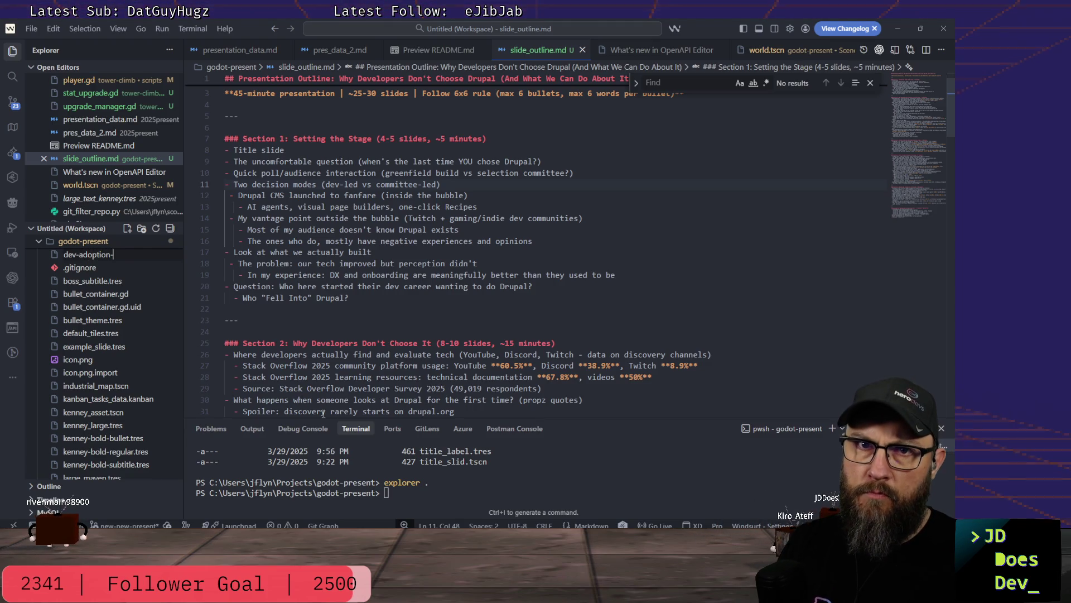
{"action": "type", "text": "md"}
{"action": "key", "text": "Return"}
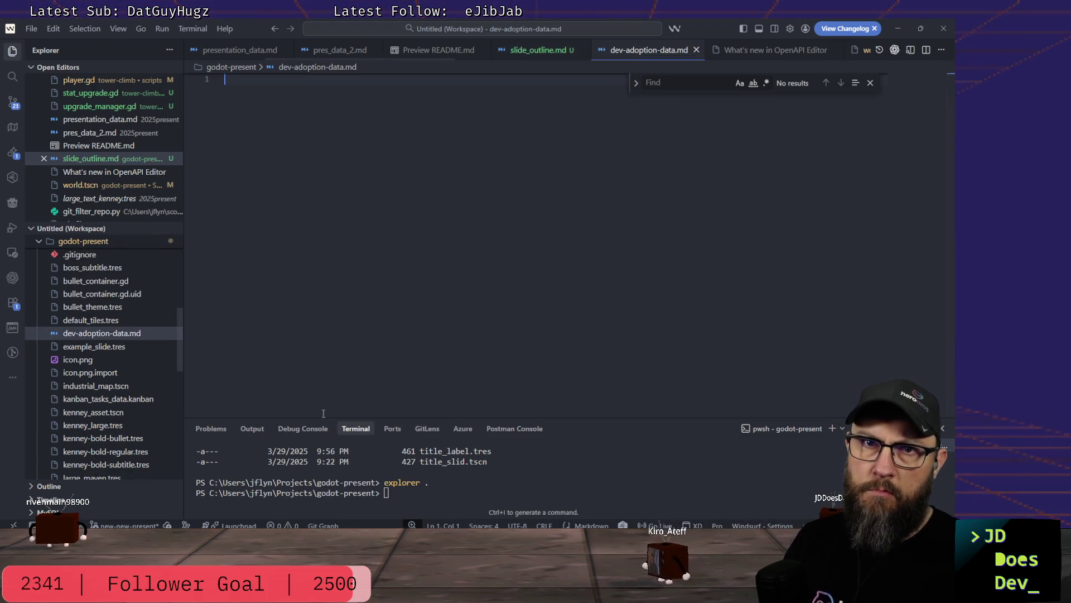
{"action": "key", "text": "ctrl+v"}
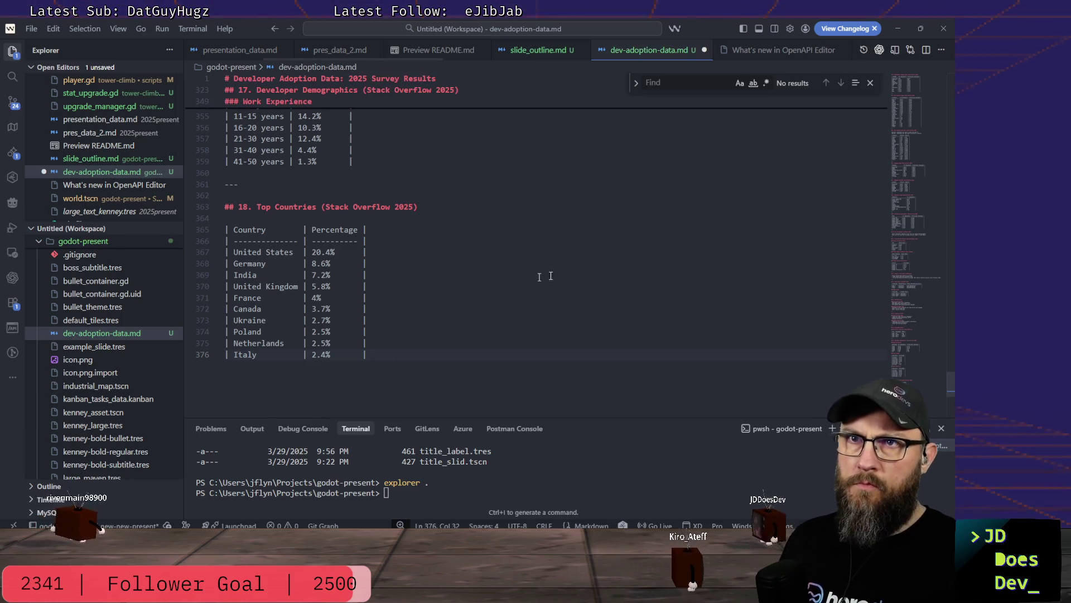
{"action": "left_click", "coordinate": [598, 268]}
{"action": "key", "text": "ctrl+s"}
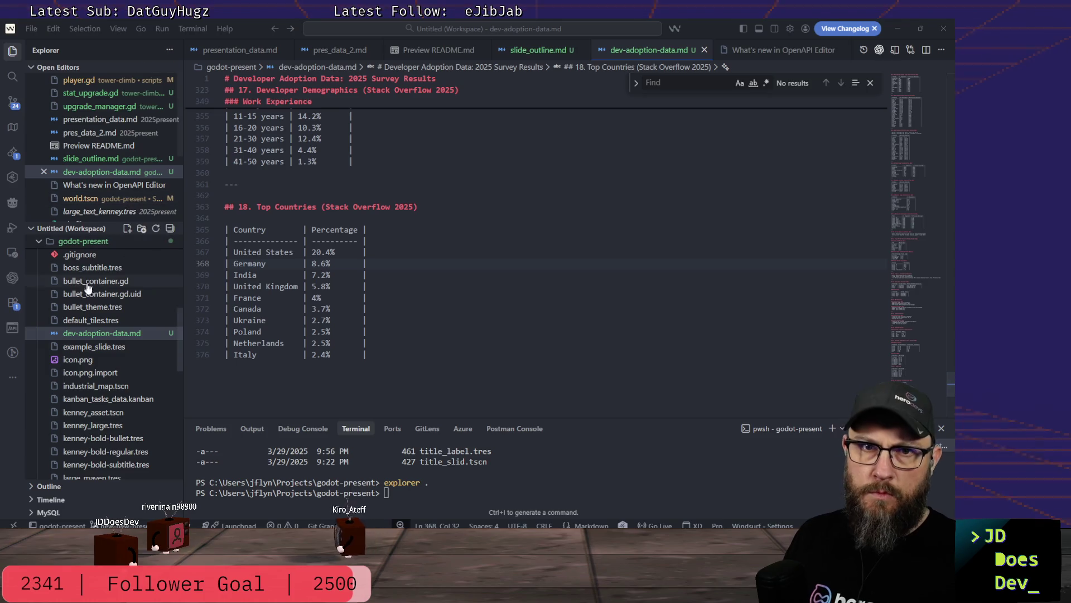
{"action": "left_click", "coordinate": [85, 338]}
- Create drupal-perception.md, paste the Drupal outreach and perception research, and enlarge the terminal panel
{"action": "key", "text": "ctrl+alt+n"}
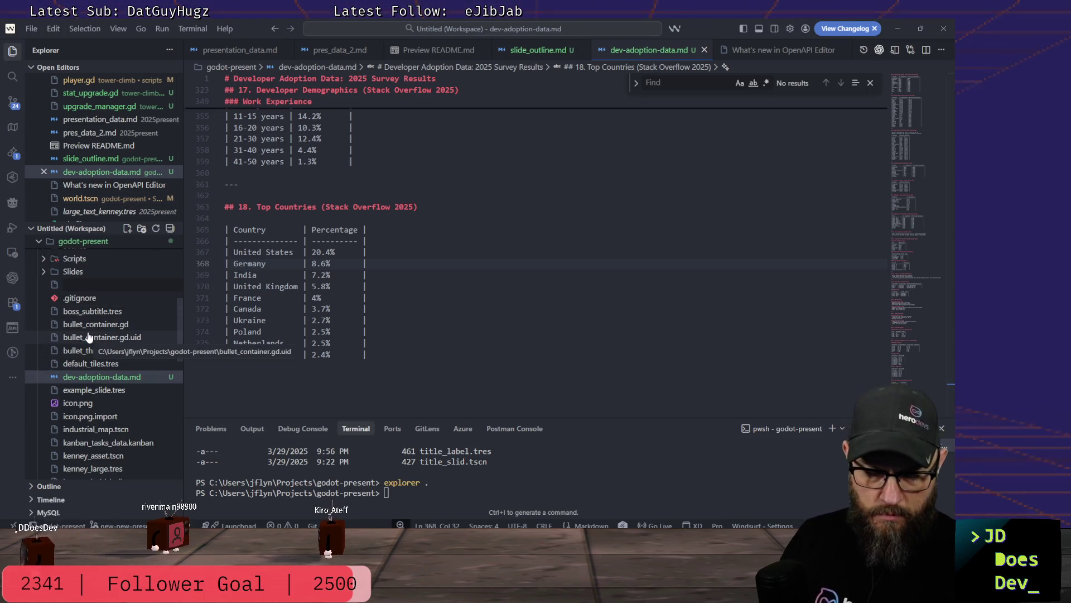
{"action": "type", "text": "drupal-per"}
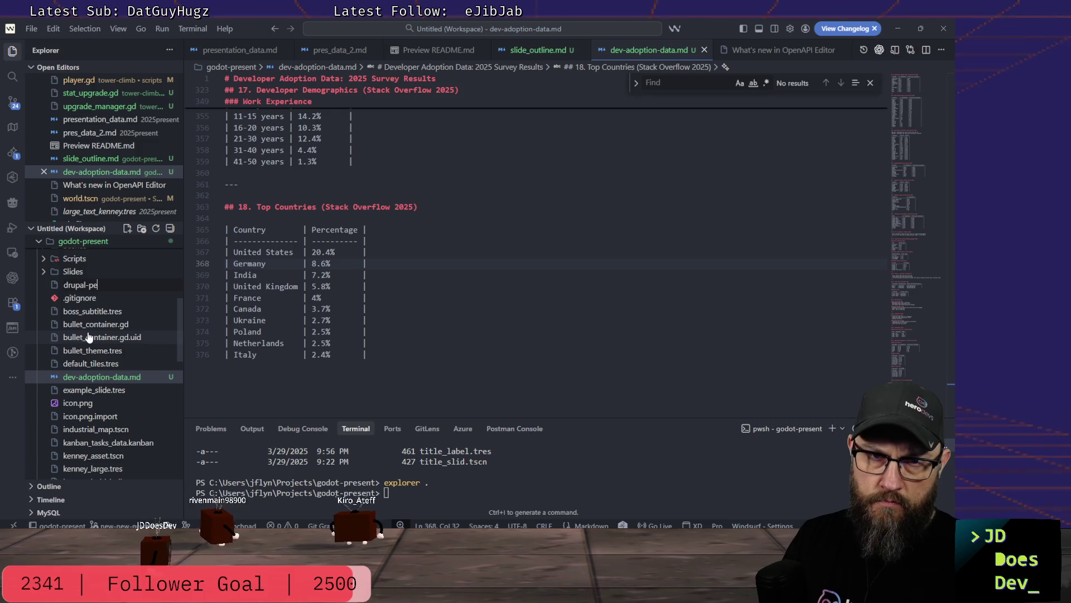
{"action": "type", "text": "ception.md"}
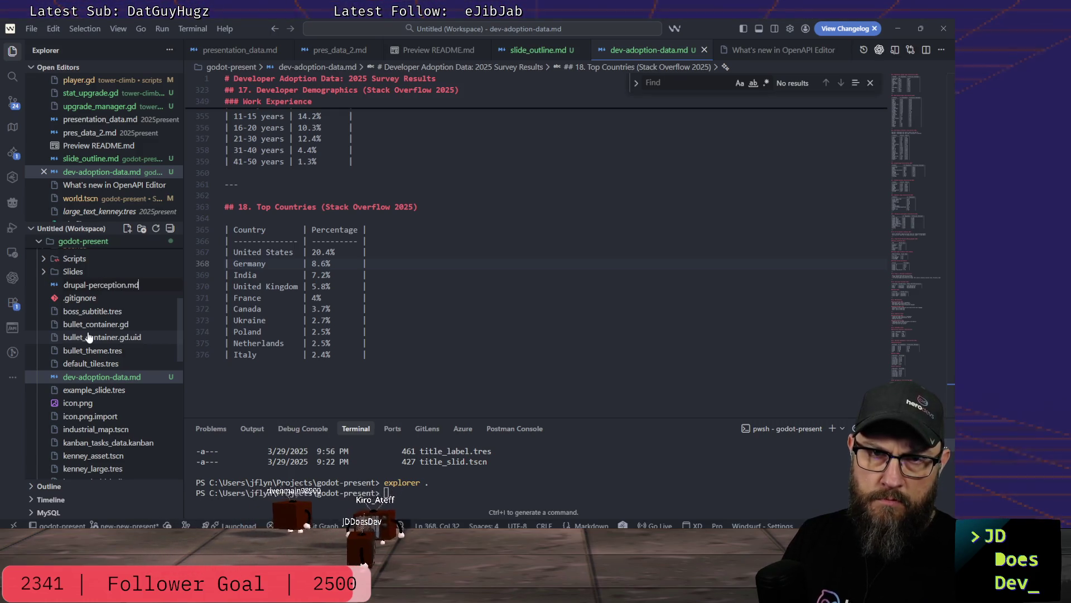
{"action": "key", "text": "Return"}
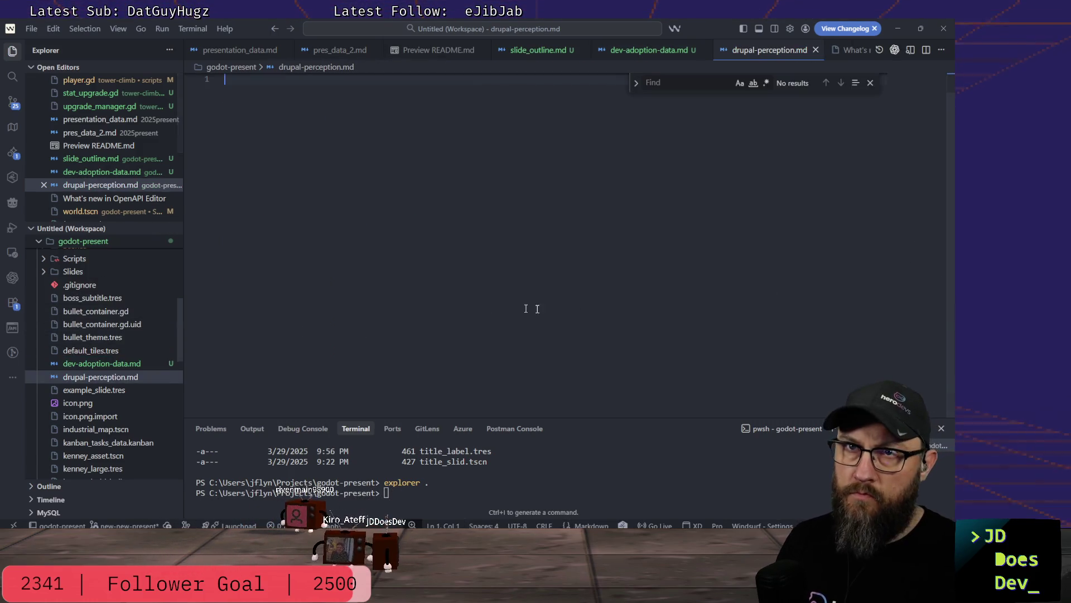
{"action": "key", "text": "ctrl+v"}
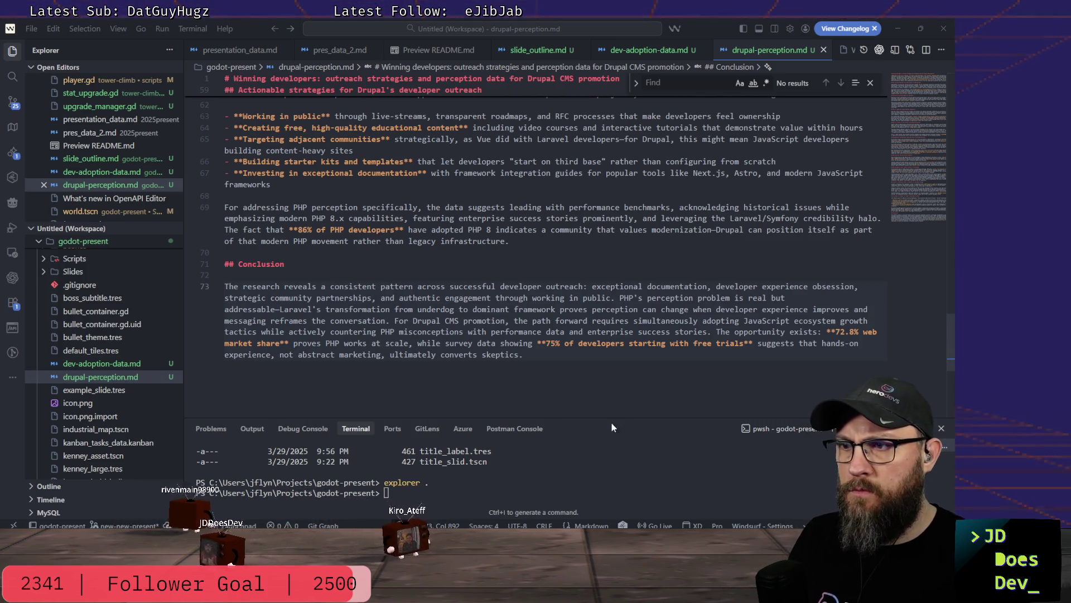
{"action": "mouse_move", "coordinate": [611, 420]}
{"action": "left_mouse_down"}
{"action": "mouse_move", "coordinate": [616, 362]}
{"action": "mouse_move", "coordinate": [600, 354]}
{"action": "left_mouse_up"}
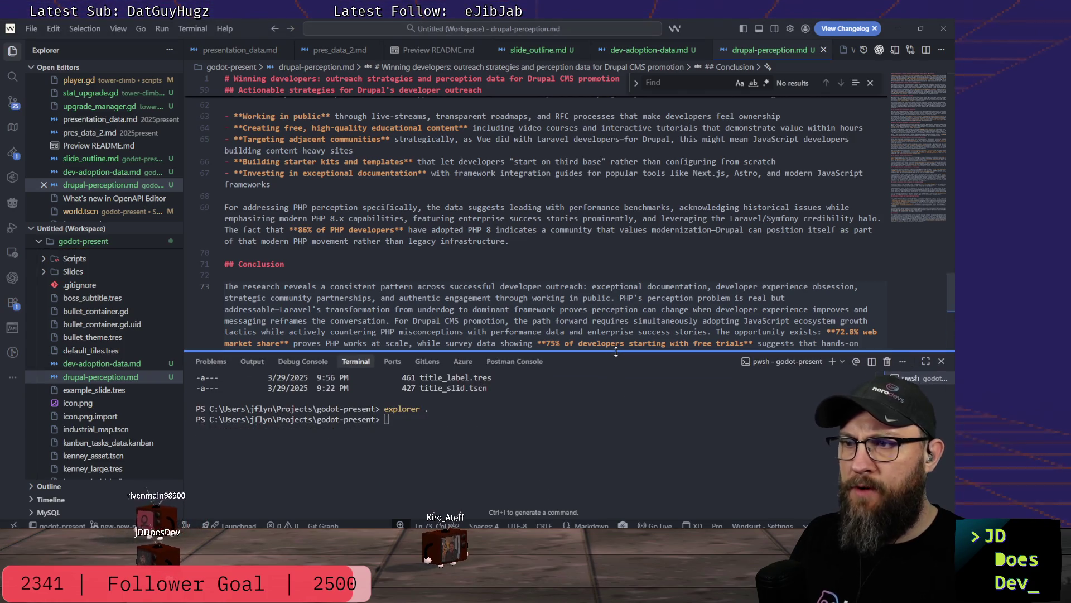
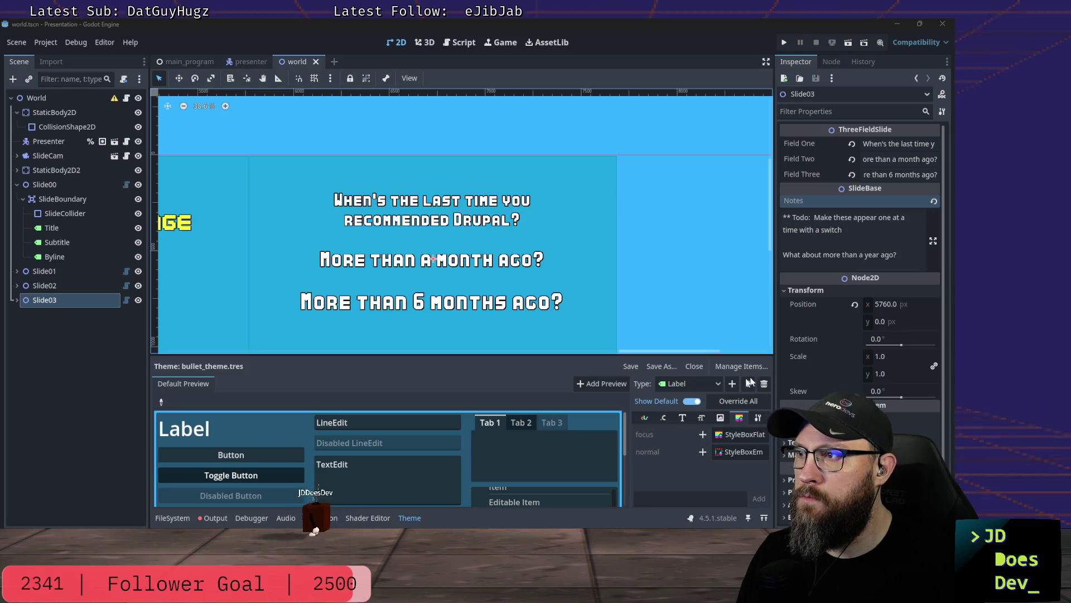
- Leave Godot's Scene dock for the Chrome page 'Why Developers Don't Choose Drupal'
{"action": "left_click", "coordinate": [56, 301]}
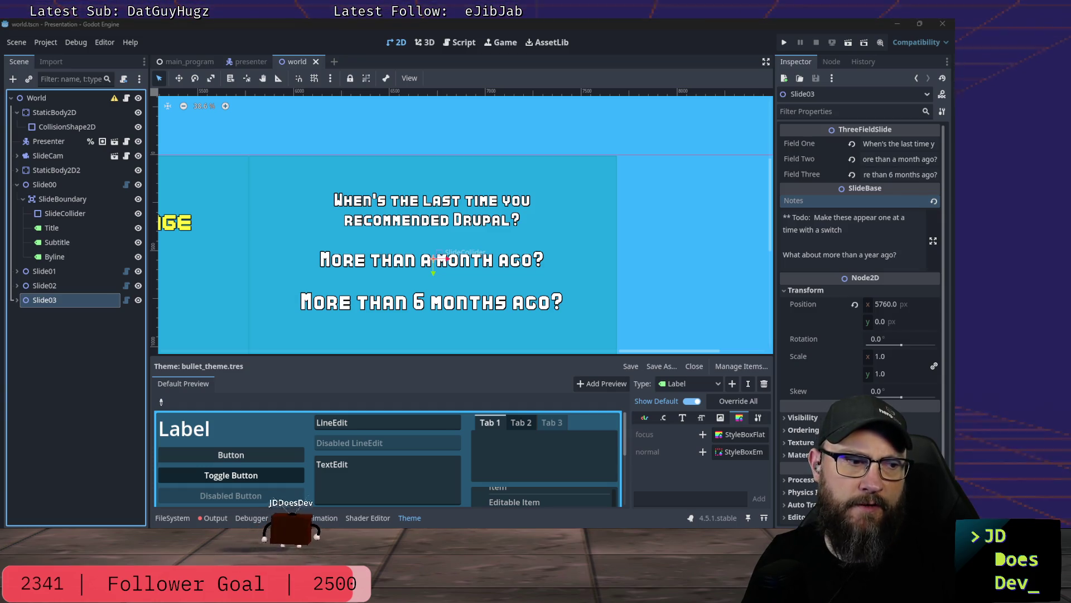
{"action": "key", "text": "alt+Tab"}
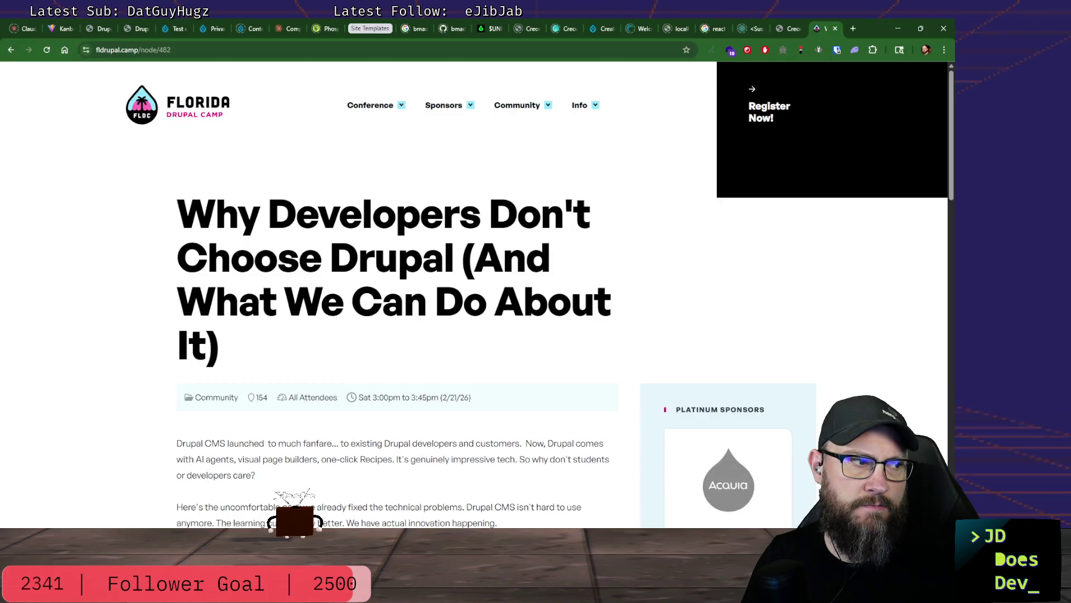
- Open a new Chrome tab and go to the bags.fm $JDDD coin page
{"action": "left_click", "coordinate": [852, 28]}
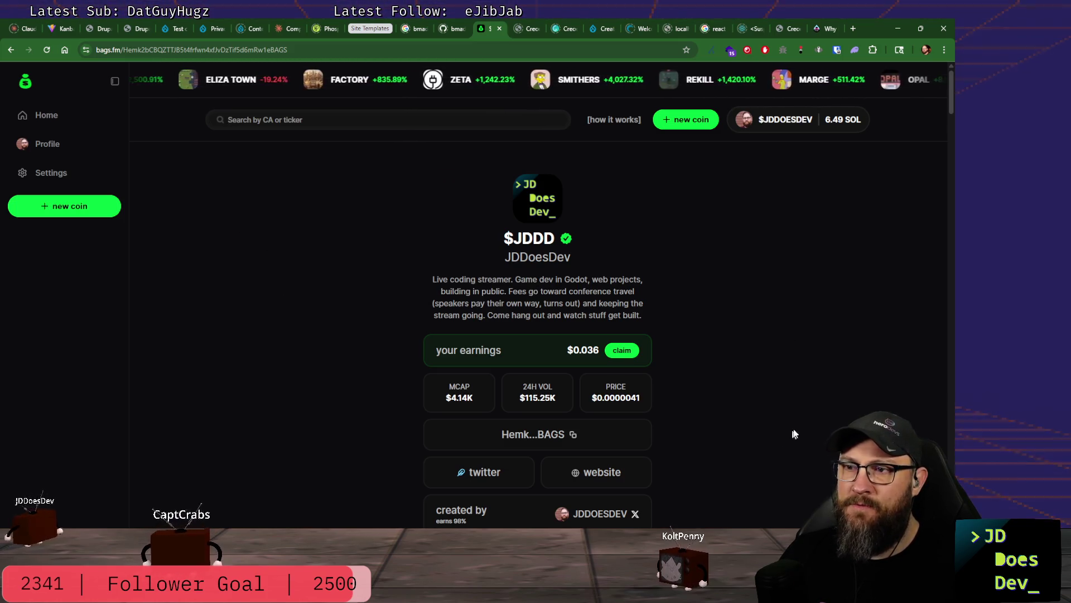
- Try claiming the $0.036 $JDDD earnings, then return to Godot via the Claude Code terminal
{"action": "left_click", "coordinate": [621, 353]}
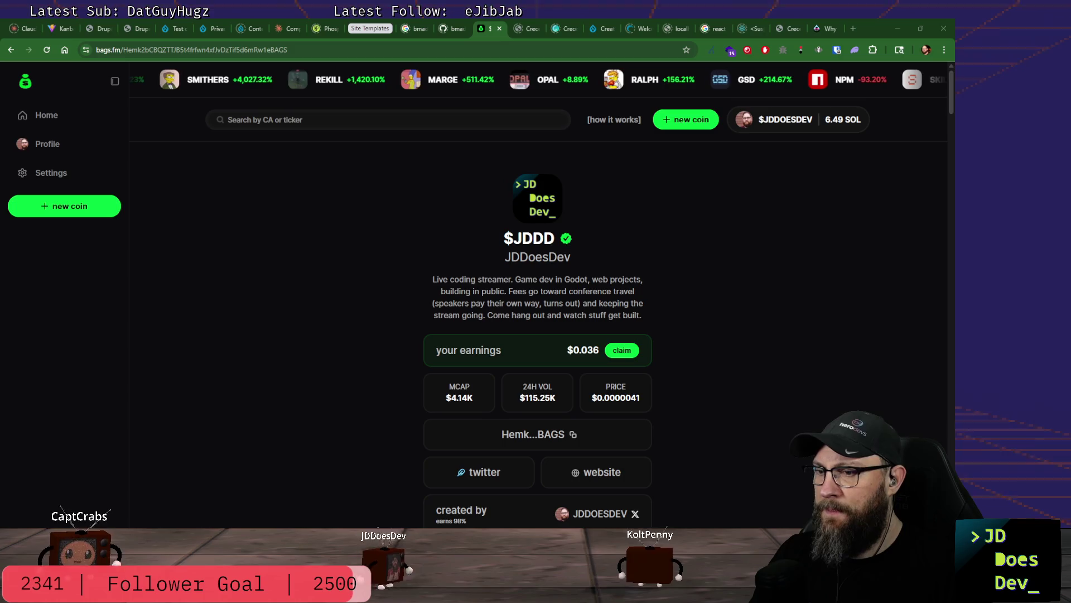
{"action": "key", "text": "alt+Tab"}
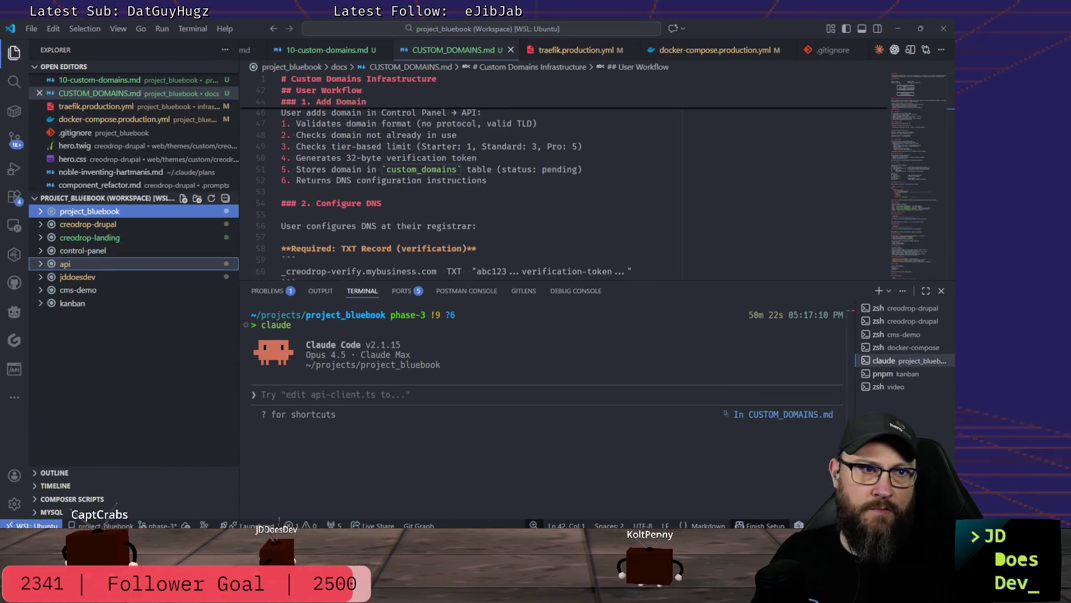
{"action": "left_click", "coordinate": [497, 454]}
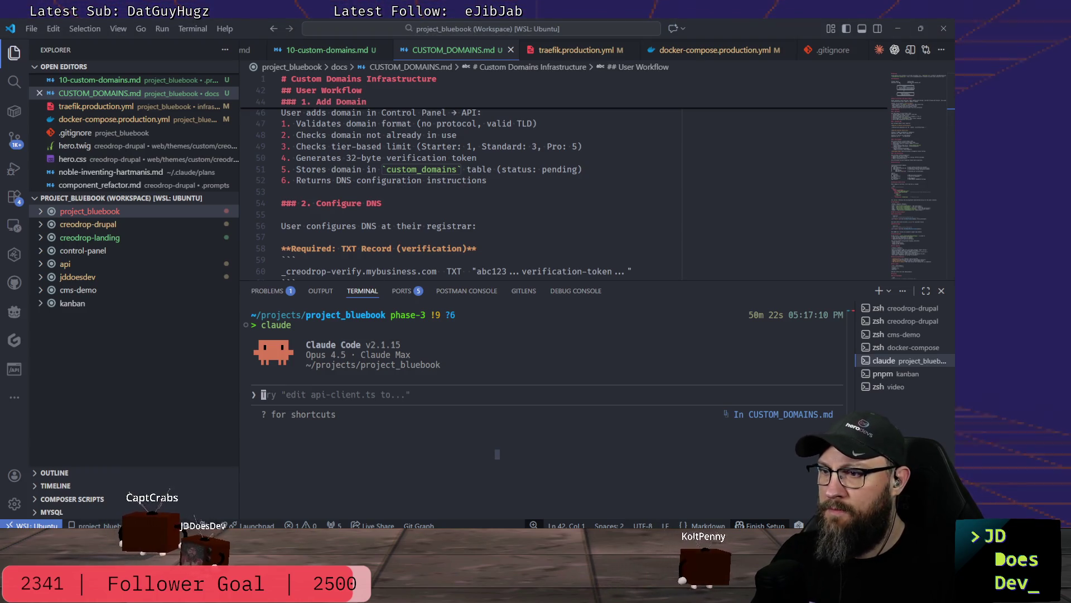
{"action": "key", "text": "alt+Tab"}
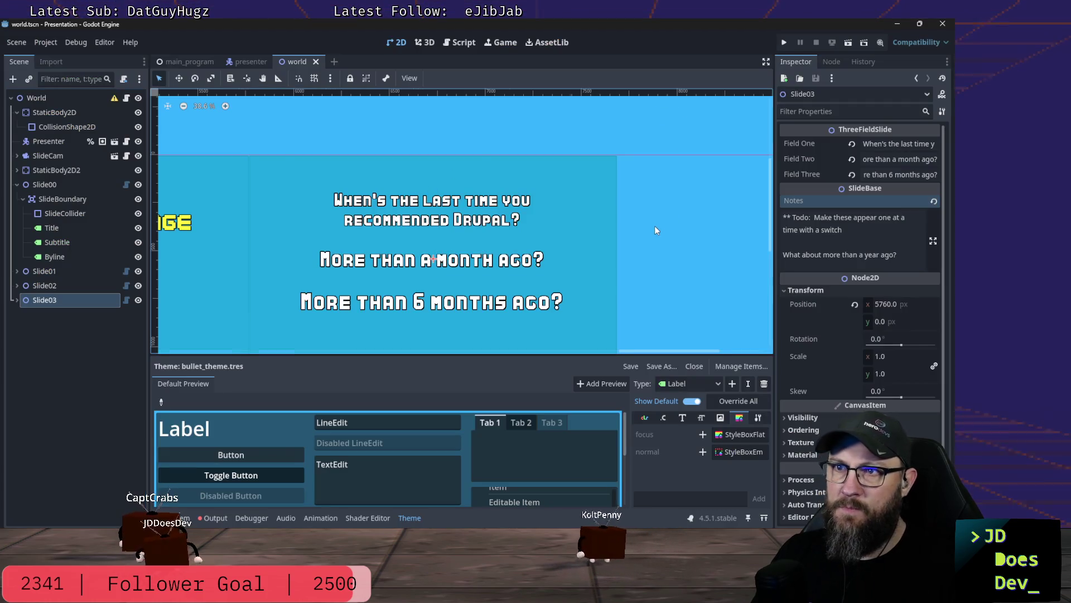
{"action": "scroll", "coordinate": [654, 225], "scroll_direction": "down", "scroll_amount": 1}
{"action": "mouse_move", "coordinate": [684, 258]}
{"action": "left_mouse_down"}
{"action": "mouse_move", "coordinate": [633, 196]}
{"action": "mouse_move", "coordinate": [670, 226]}
{"action": "mouse_move", "coordinate": [652, 234]}
{"action": "left_mouse_up"}
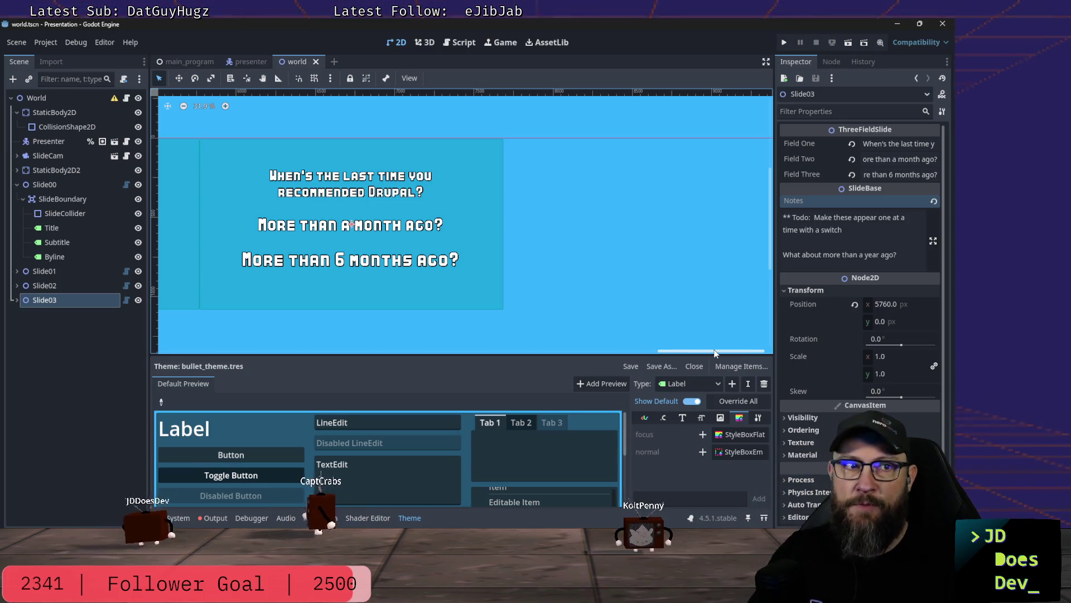
{"action": "left_click_drag", "start_coordinate": [717, 350], "coordinate": [692, 350]}
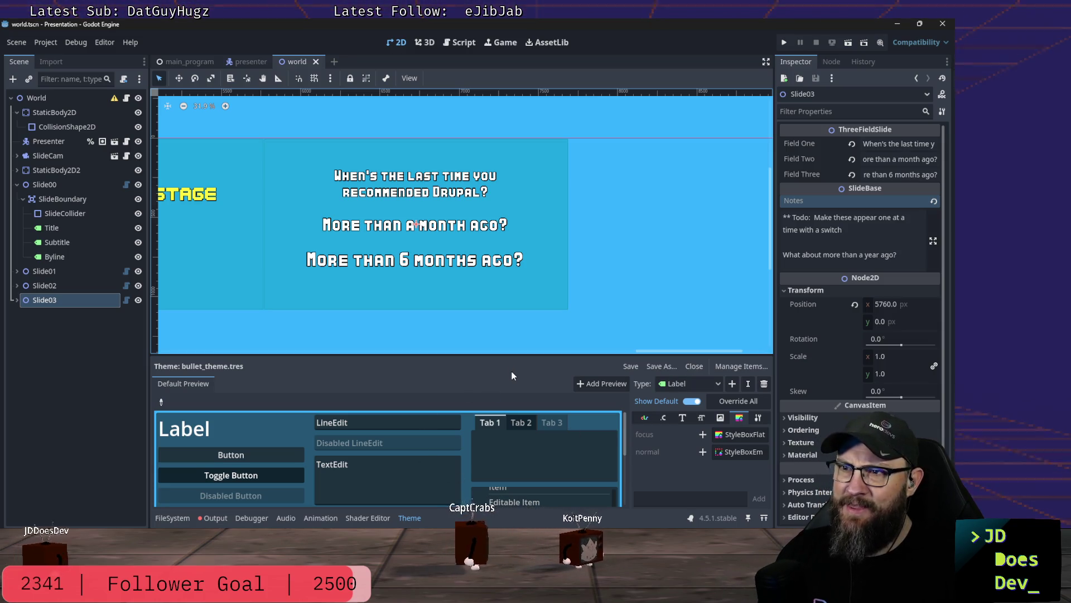
{"action": "left_click_drag", "start_coordinate": [669, 350], "coordinate": [657, 340]}
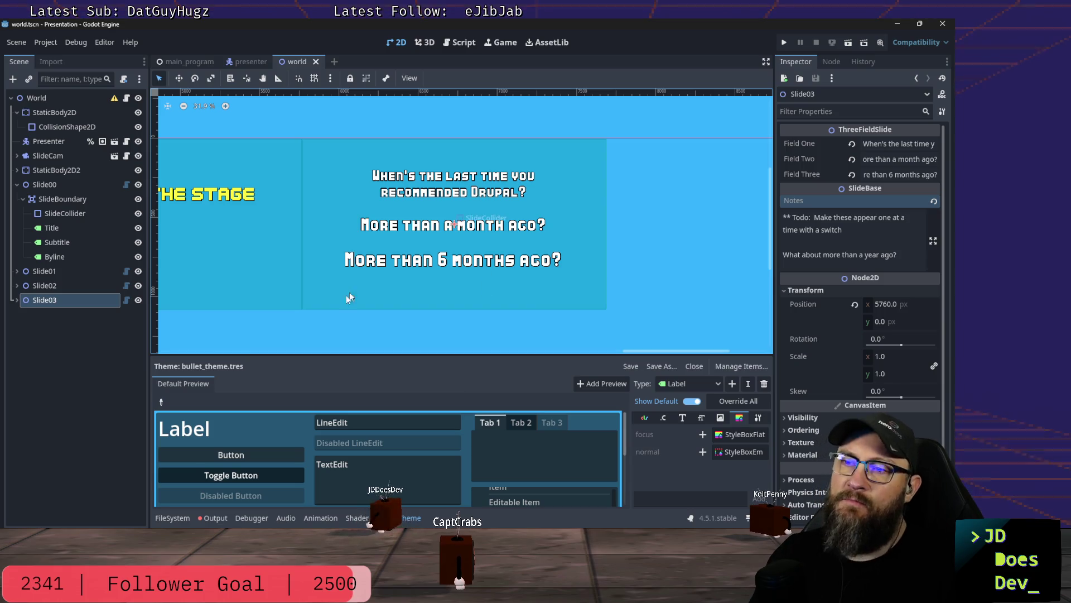
- Select the World root node to show its world.gd properties in the Inspector
{"action": "left_click", "coordinate": [46, 300]}
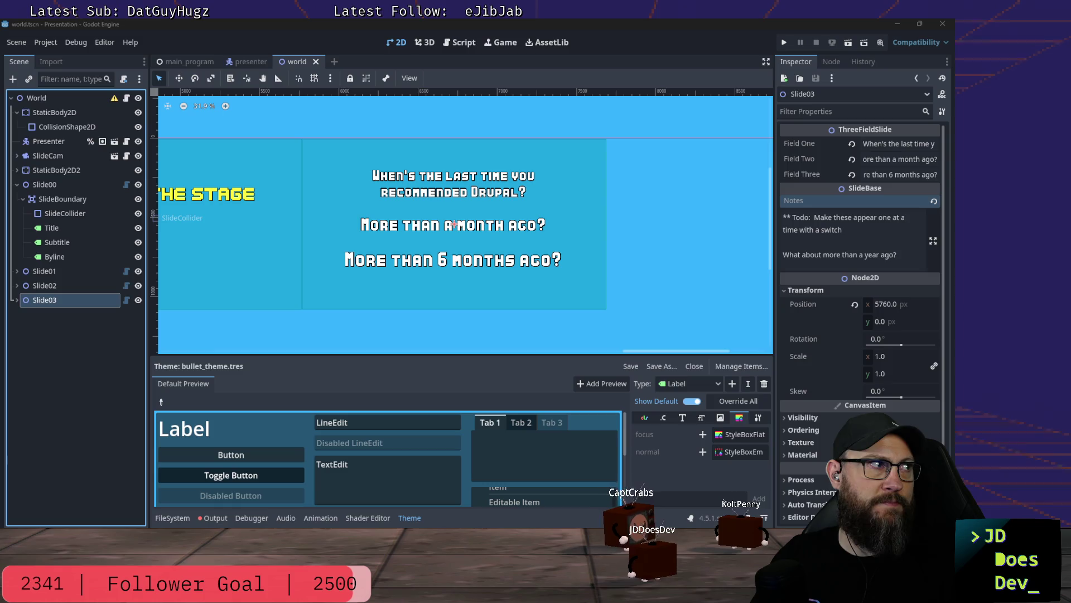
{"action": "key", "text": "alt+Tab"}
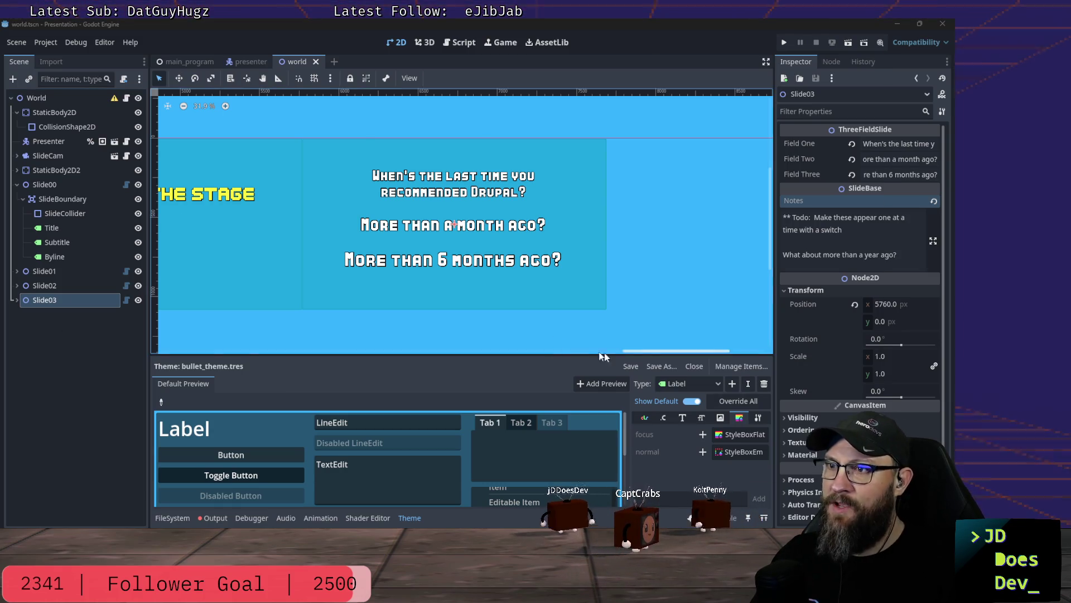
{"action": "left_click_drag", "start_coordinate": [663, 352], "coordinate": [715, 349]}
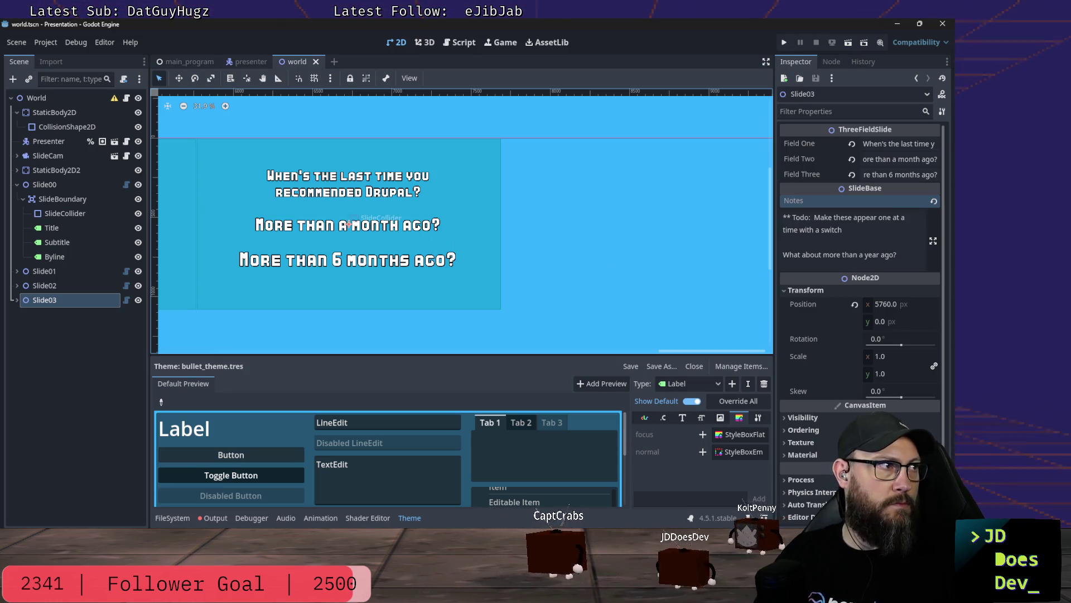
{"action": "left_click", "coordinate": [32, 302]}
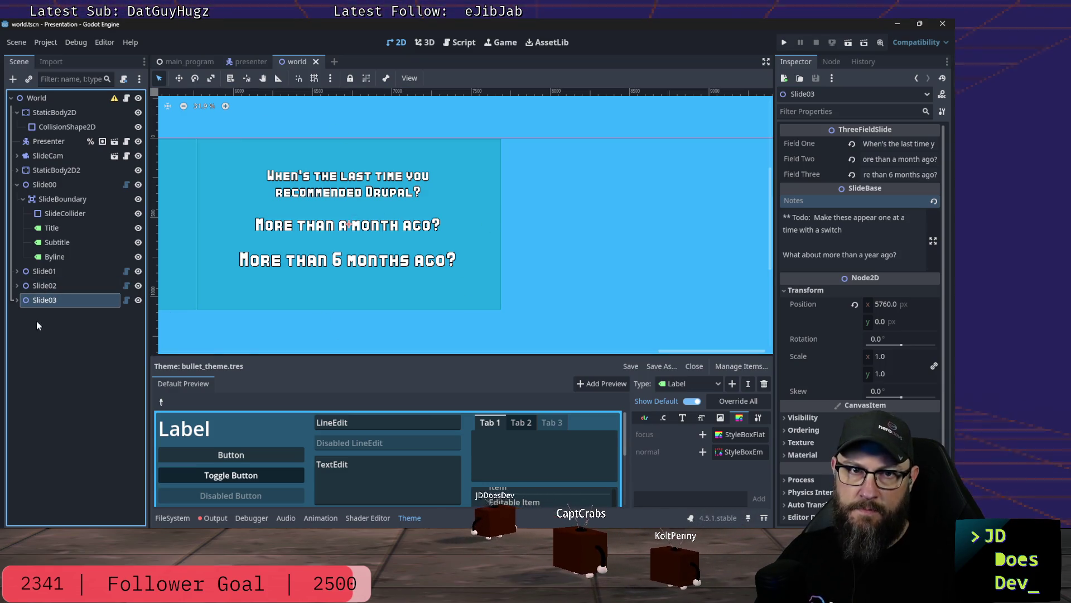
{"action": "left_click", "coordinate": [36, 98]}
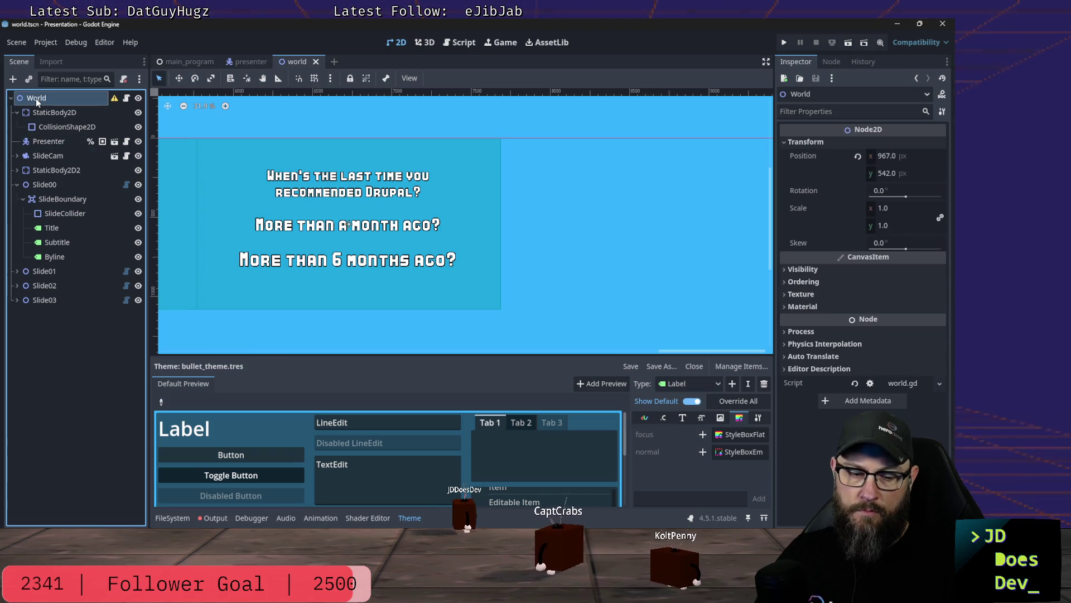
- Search 'slide' in Create New Node to list SlideBase, BulletSlide and TitleSlide
{"action": "key", "text": "ctrl+a"}
{"action": "type", "text": "s"}
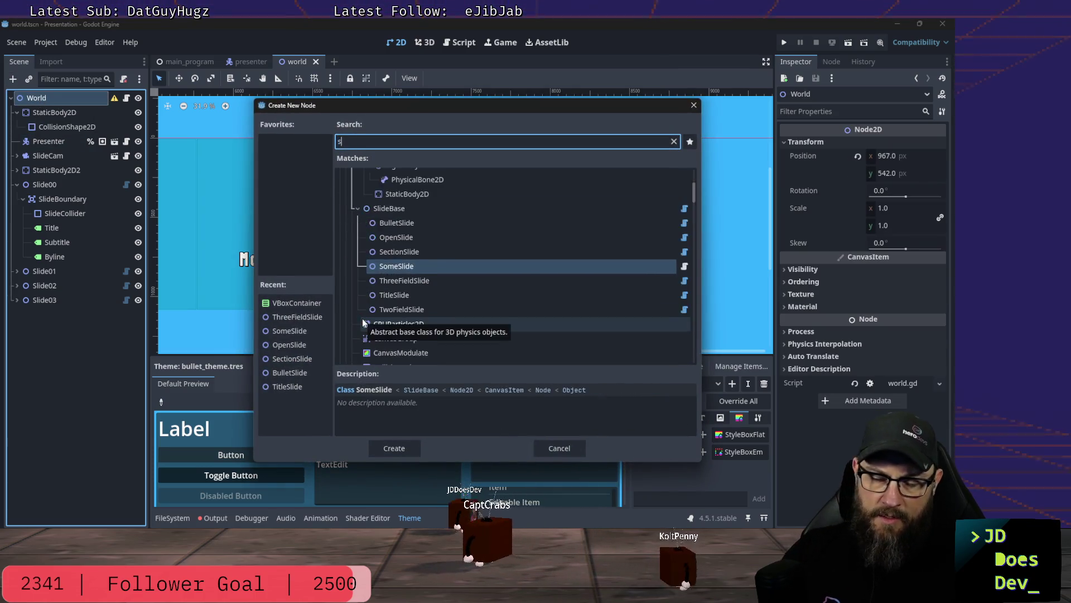
{"action": "type", "text": "lide"}
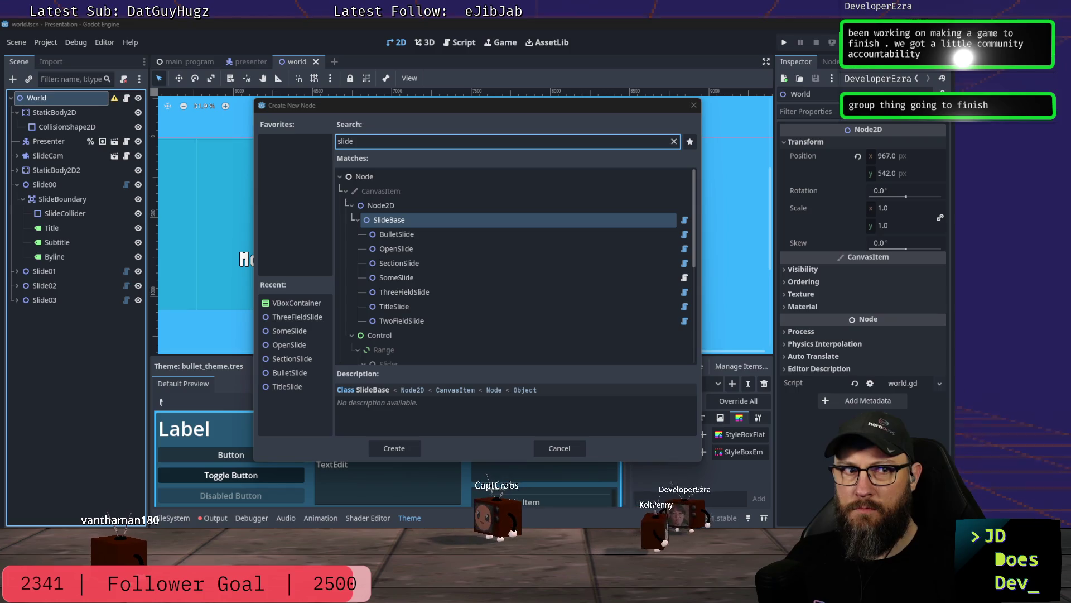
{"action": "key", "text": "alt+Tab"}
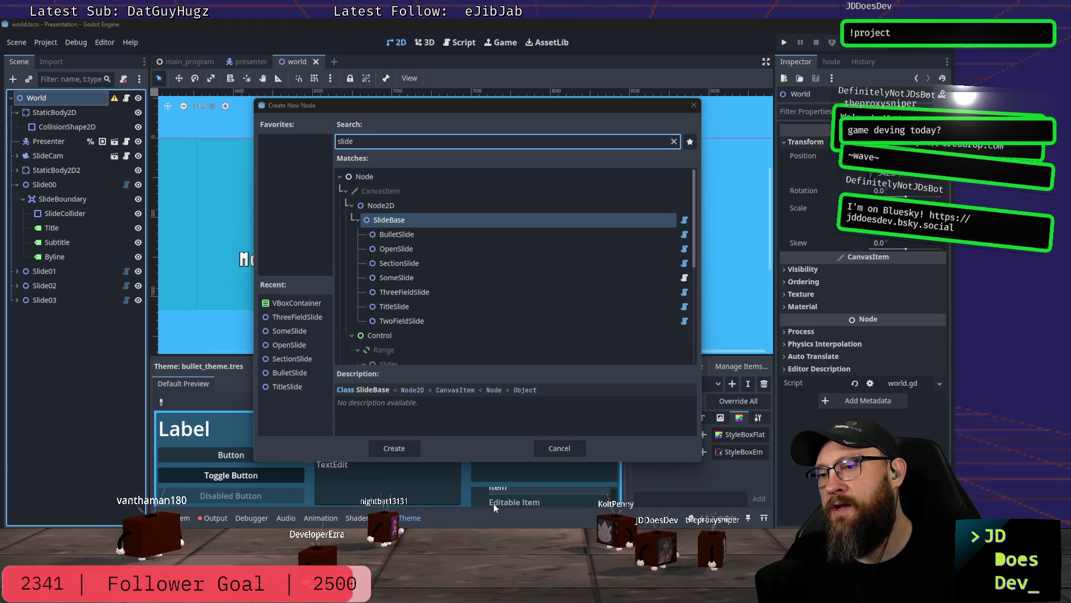
{"action": "mouse_move", "coordinate": [511, 591]}
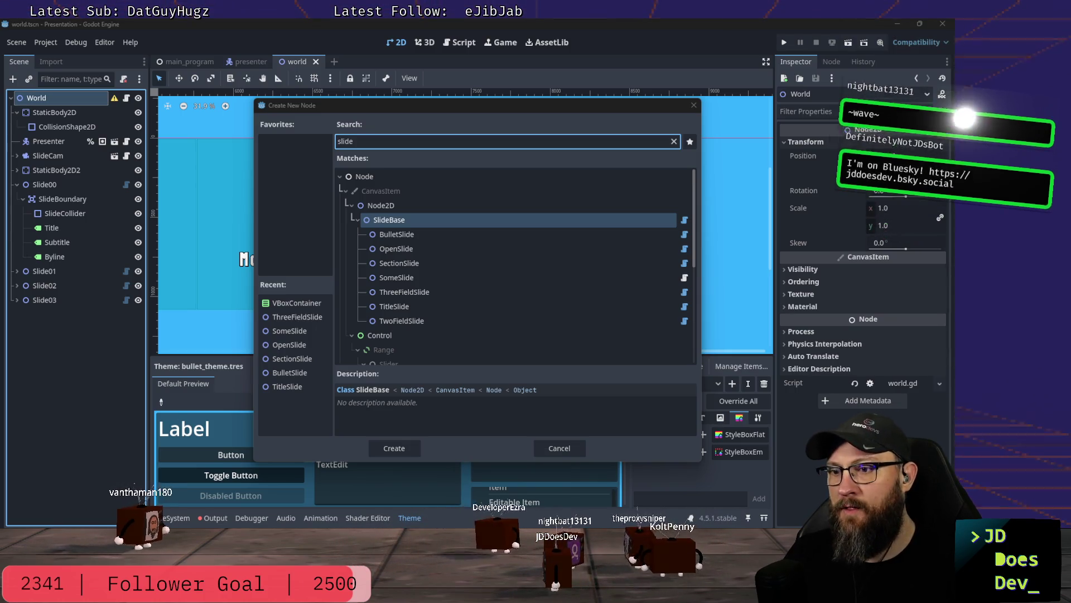
- In VS Code's video terminal, rerun the earlier dev server command and review its output
{"action": "key", "text": "alt+Tab"}
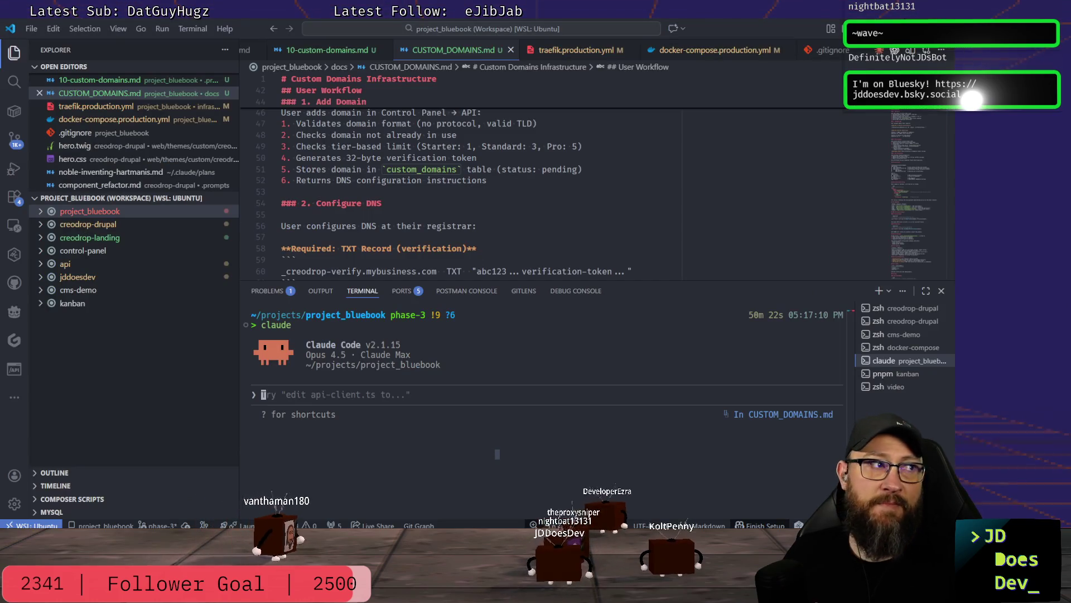
{"action": "left_click", "coordinate": [890, 387]}
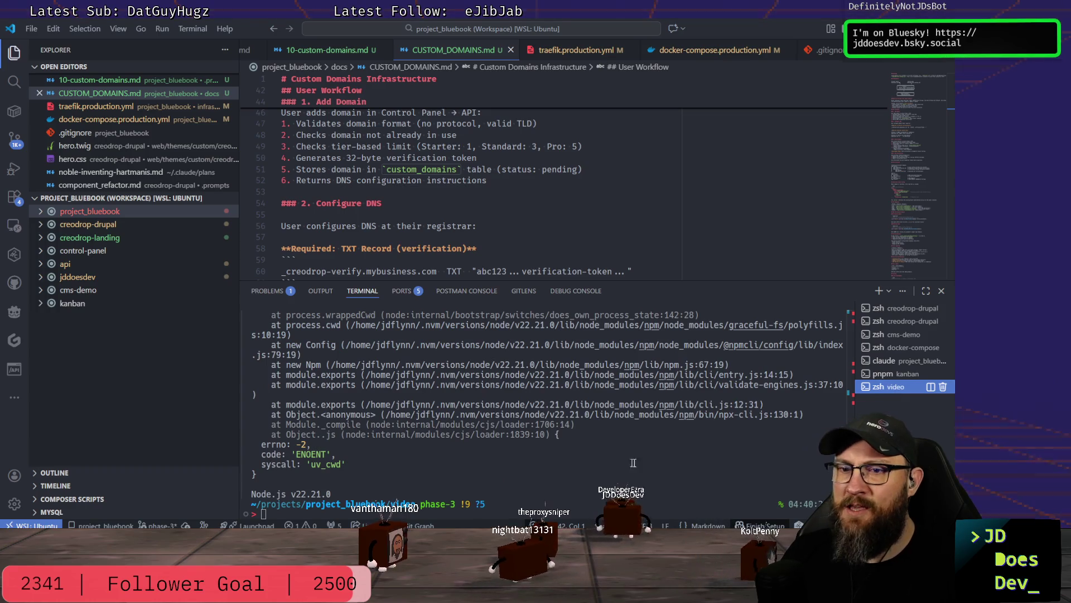
{"action": "key", "text": "ctrl+v"}
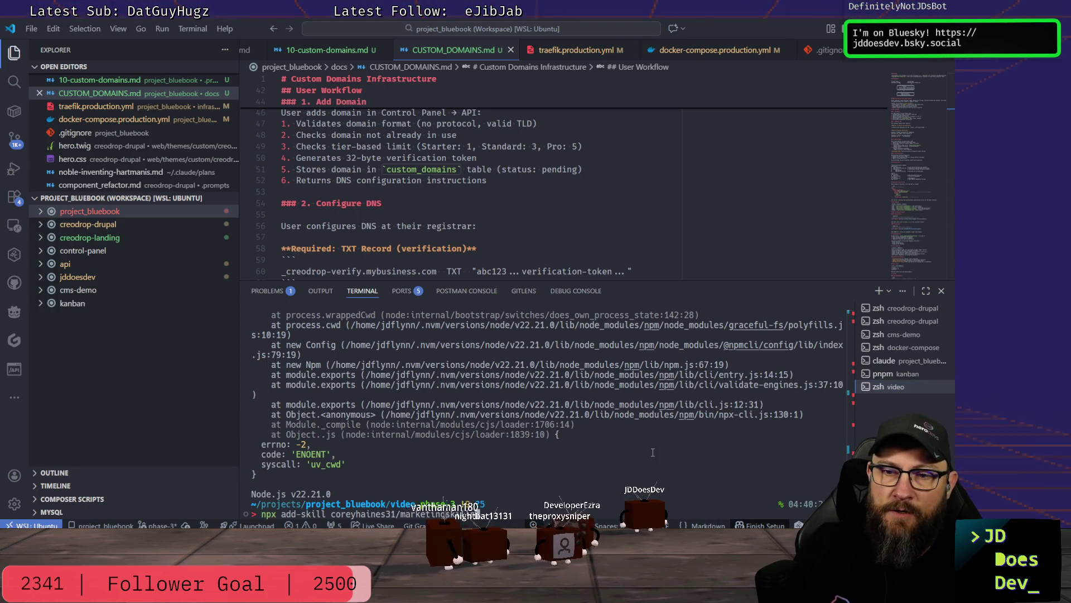
{"action": "key", "text": "Up"}
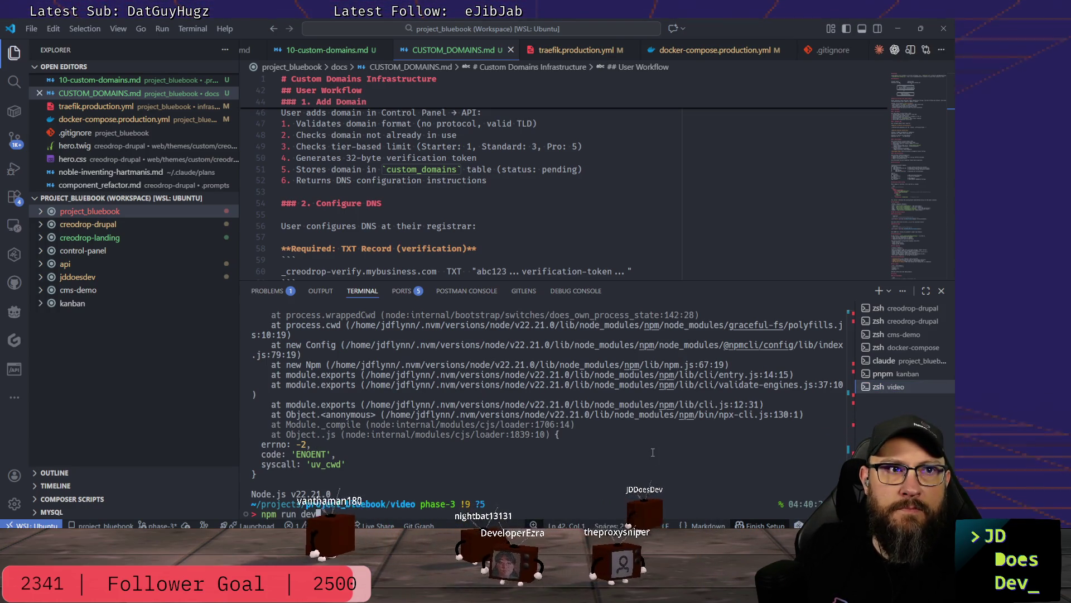
{"action": "key", "text": "Return"}
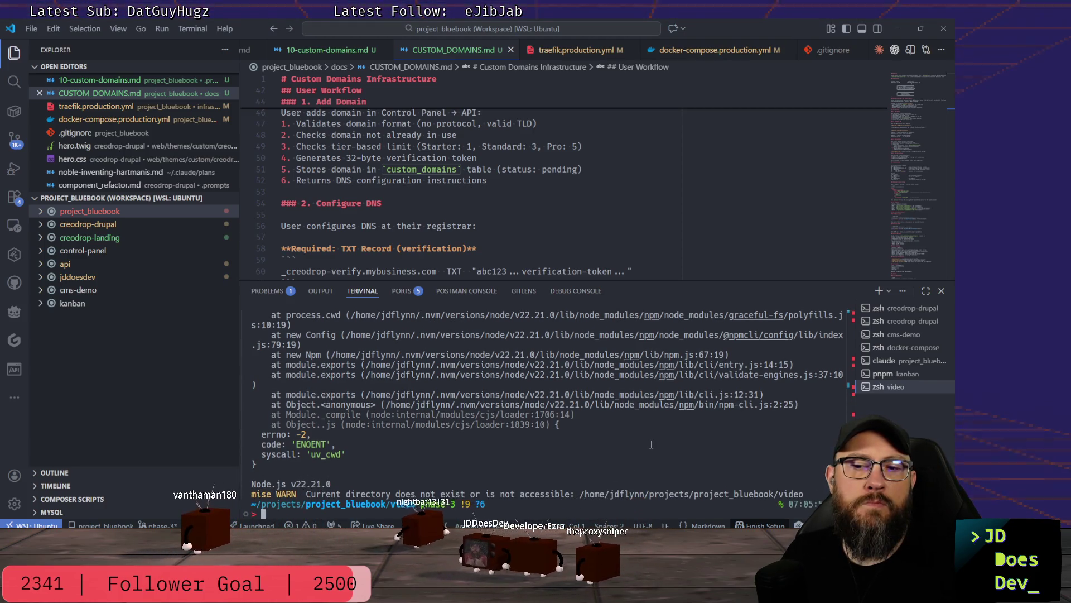
{"action": "scroll", "coordinate": [638, 431], "scroll_direction": "up", "scroll_amount": 3}
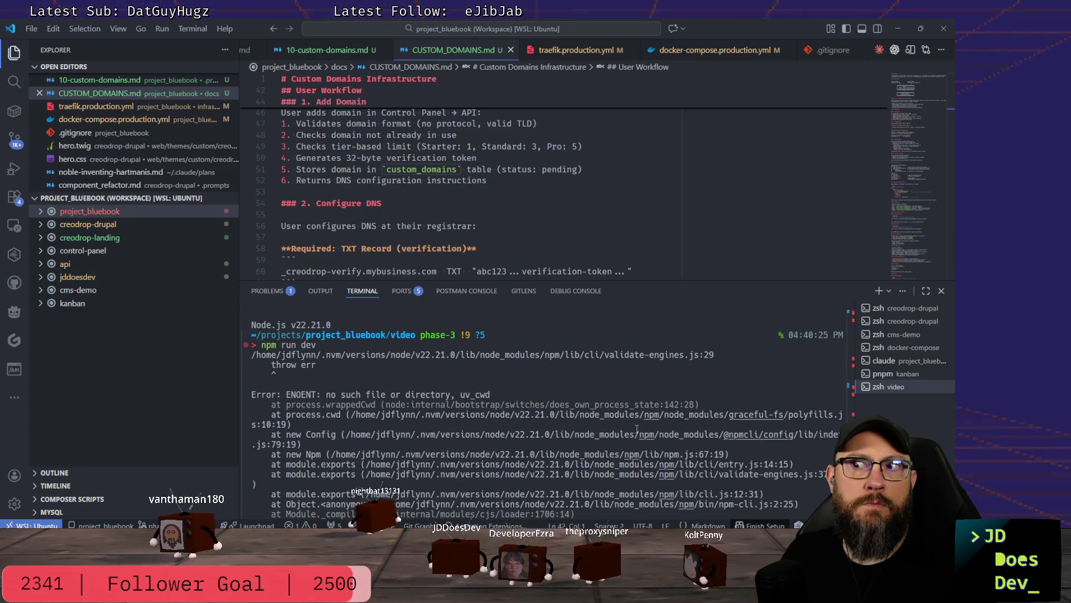
{"action": "left_click", "coordinate": [888, 362]}
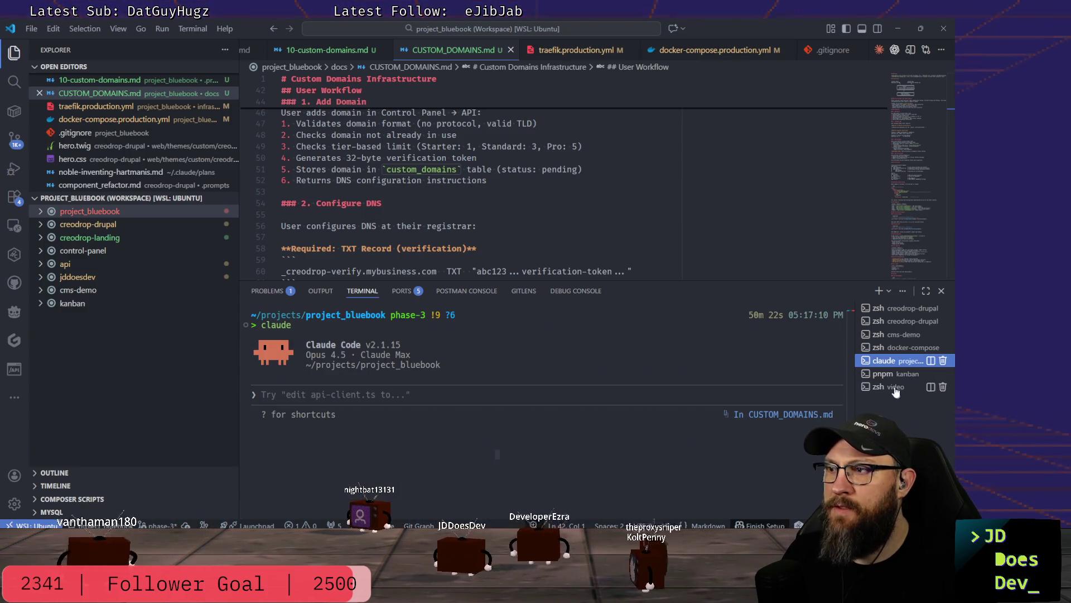
{"action": "left_click", "coordinate": [894, 388]}
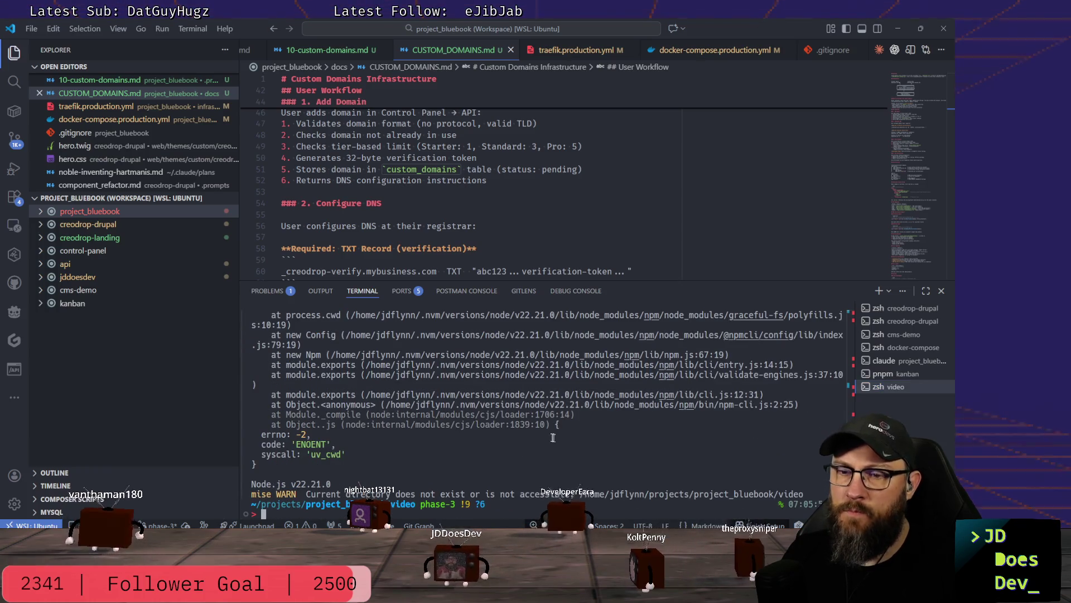
- Move into the project_bluebook video folder and run pnpm dev, which fails with EACCES
{"action": "type", "text": "cd ."}
{"action": "key", "text": "Return"}
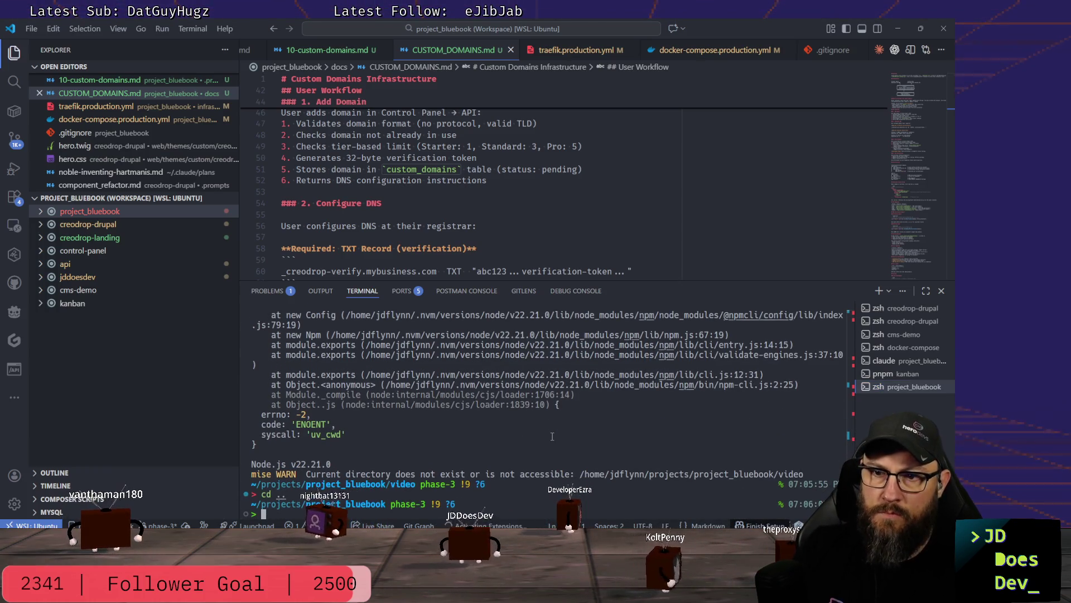
{"action": "type", "text": "wd"}
{"action": "key", "text": "Return"}
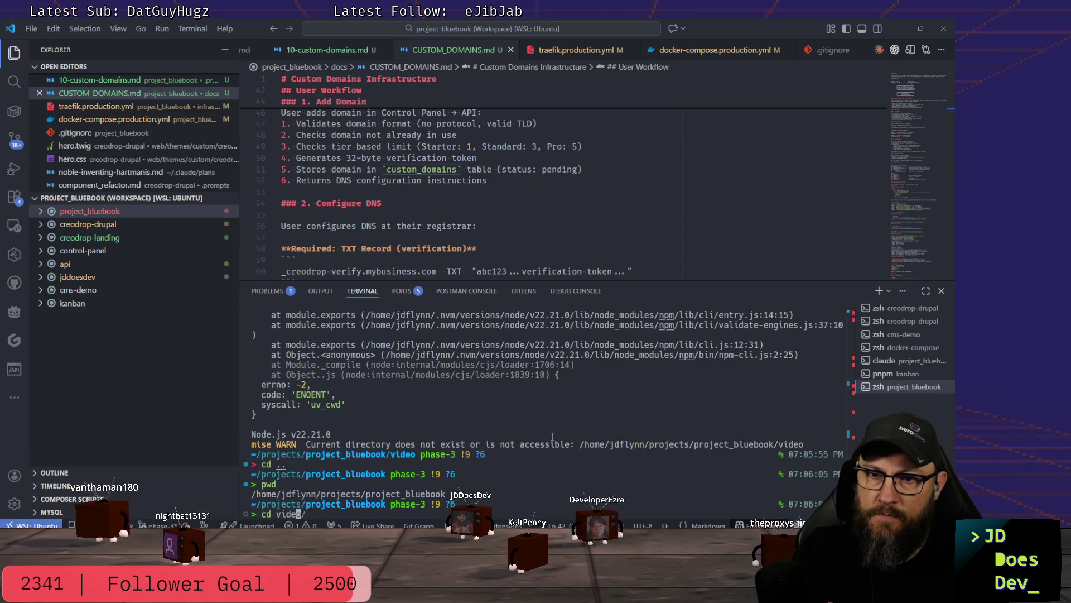
{"action": "key", "text": "Return"}
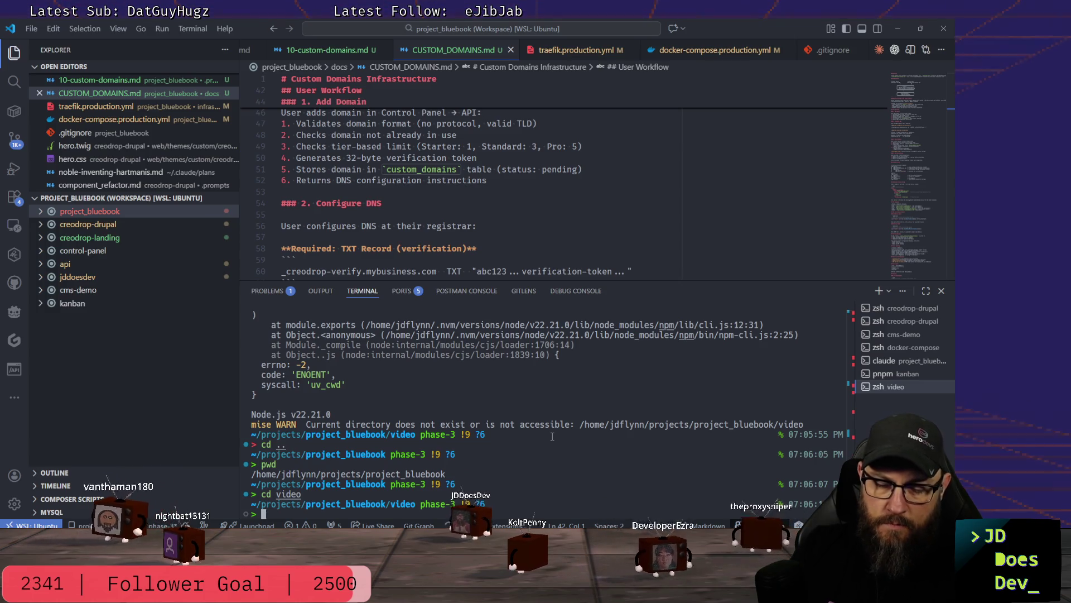
{"action": "type", "text": "pnpm"}
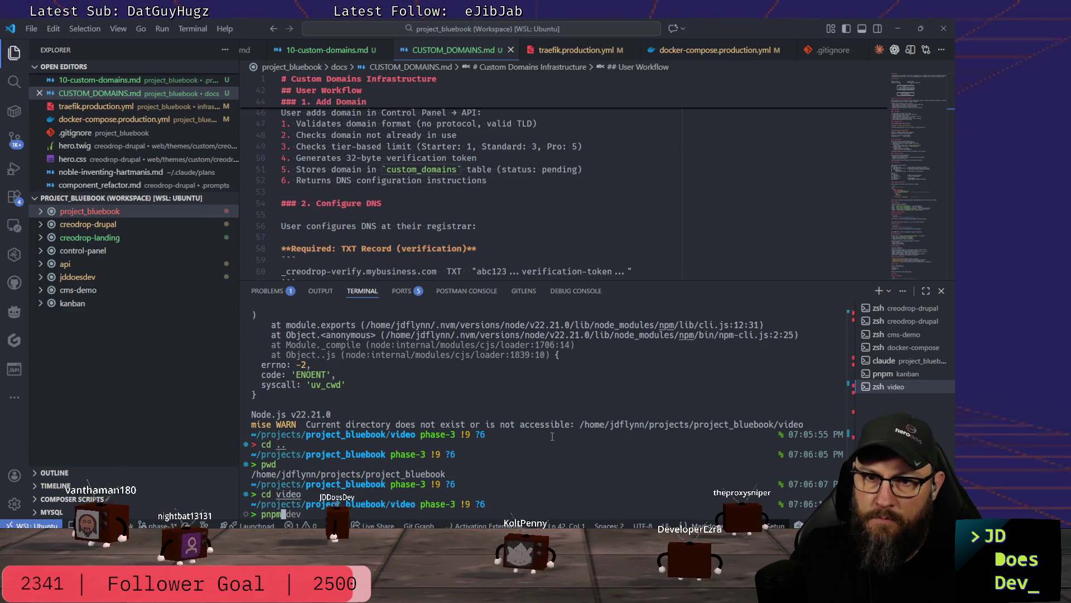
{"action": "type", "text": "dev"}
{"action": "key", "text": "Return"}
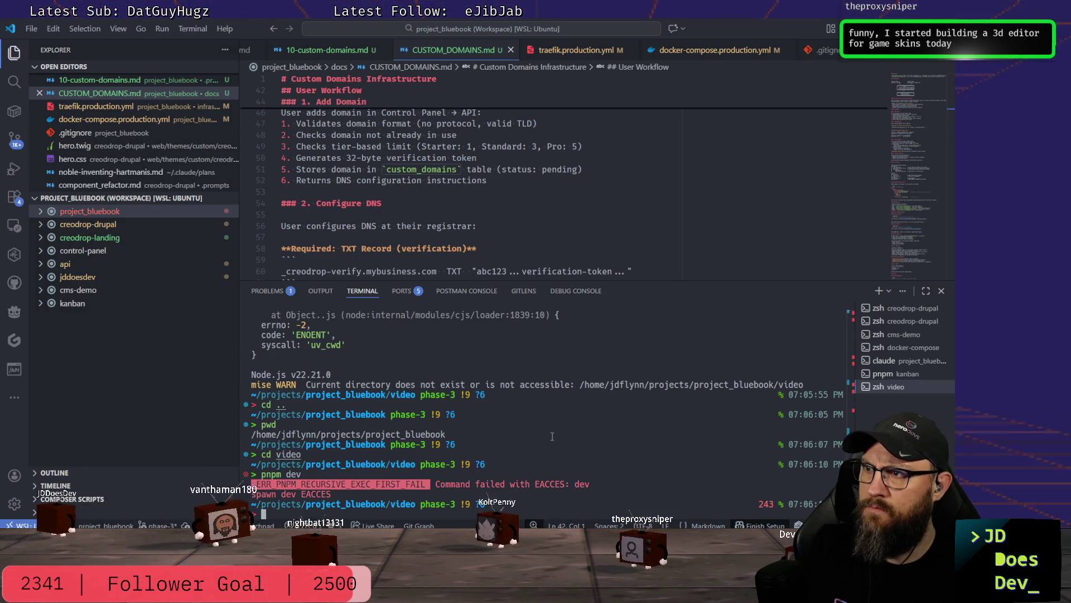
- Review Claude Code's earlier pnpm start restart advice, then view the kanban server terminal
{"action": "left_click", "coordinate": [898, 360]}
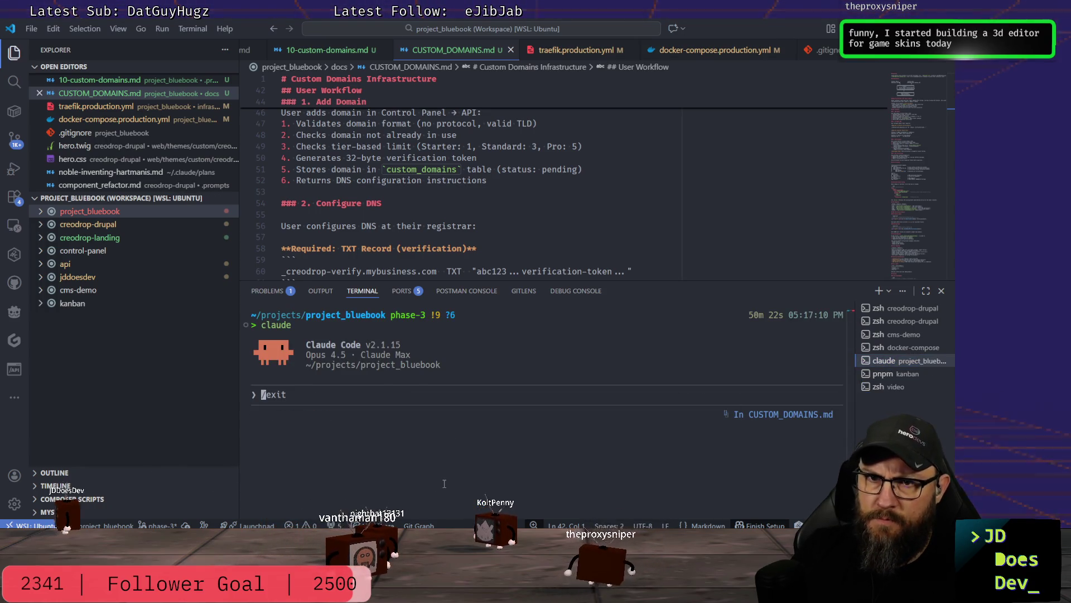
{"action": "type", "text": "/resume"}
{"action": "key", "text": "Return"}
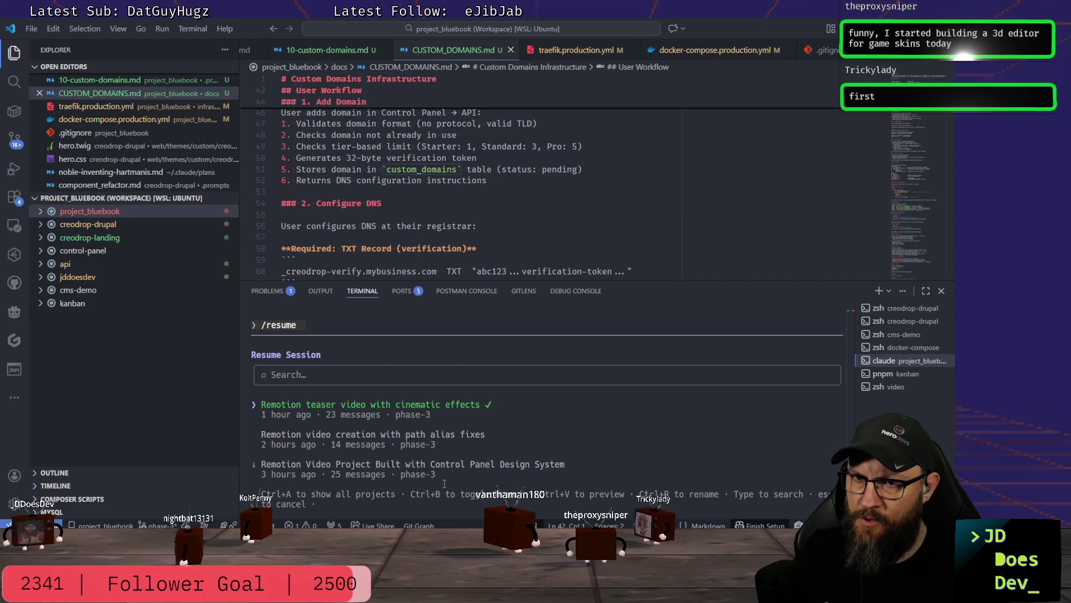
{"action": "key", "text": "Escape"}
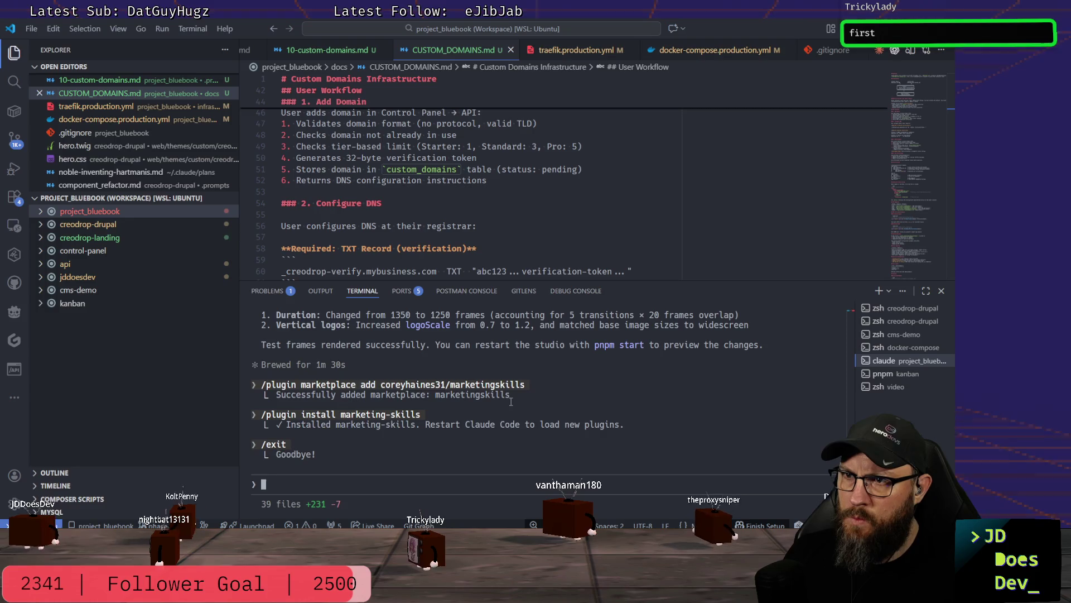
{"action": "scroll", "coordinate": [511, 401], "scroll_direction": "up", "scroll_amount": 5}
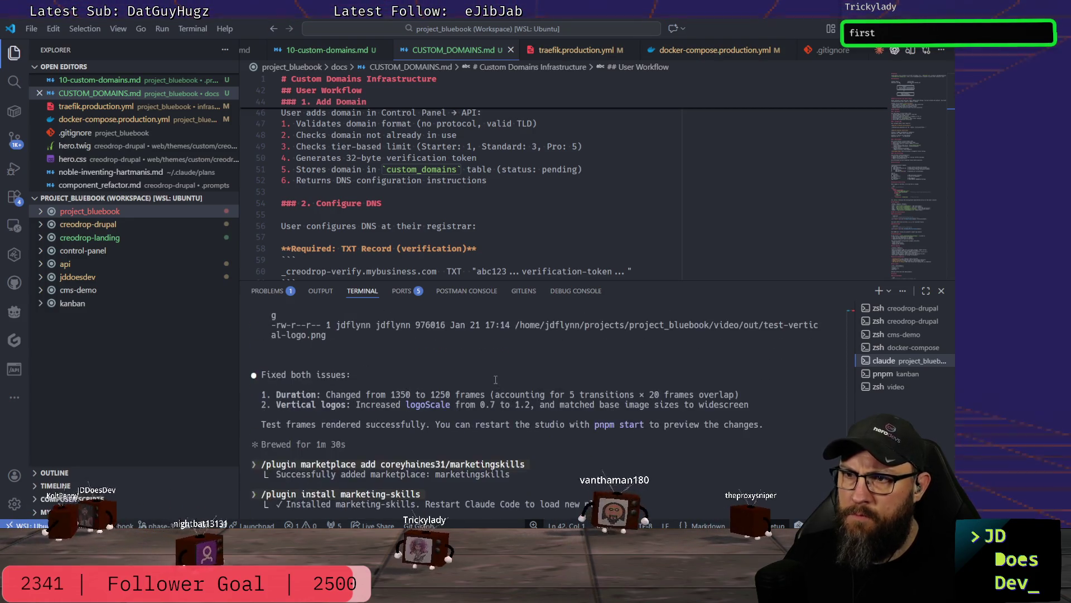
{"action": "scroll", "coordinate": [495, 380], "scroll_direction": "down", "scroll_amount": 5}
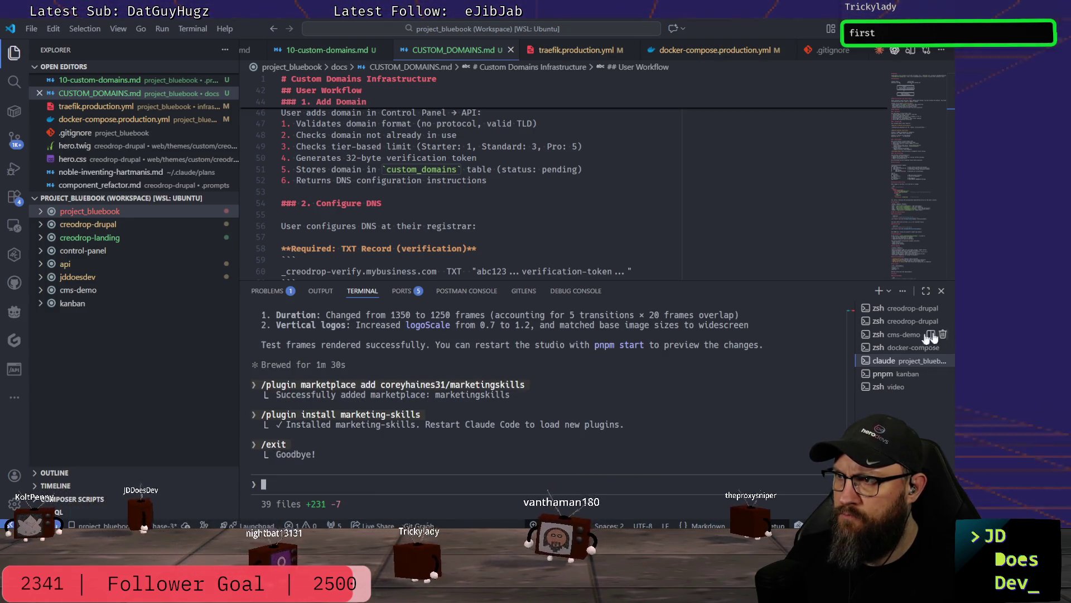
{"action": "left_click", "coordinate": [900, 373]}
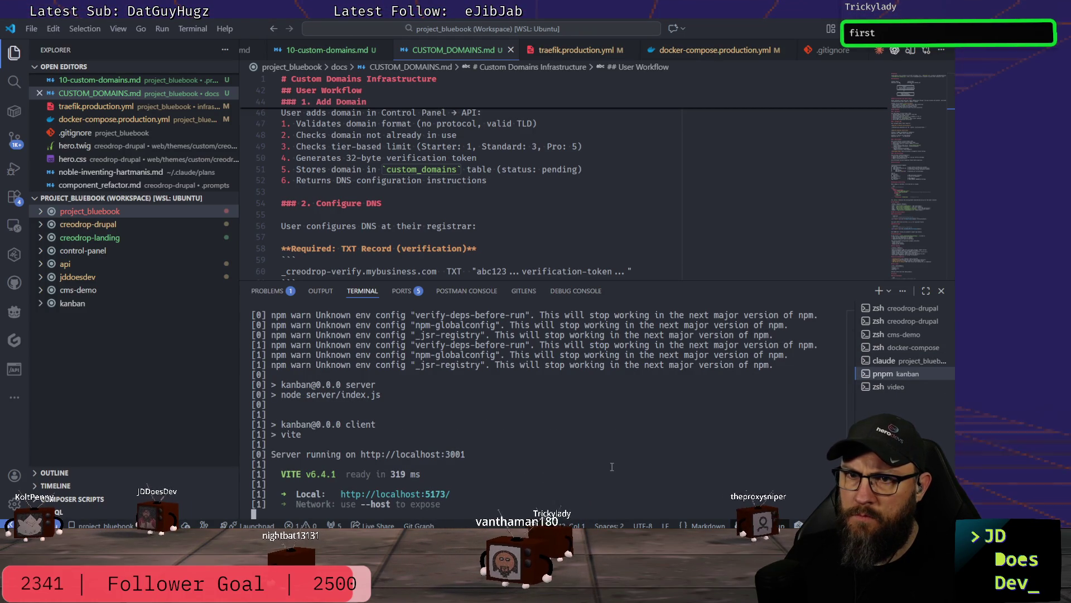
- Run pnpm start in the video terminal to launch Remotion Studio on TeaserWidescreen
{"action": "left_click", "coordinate": [879, 387]}
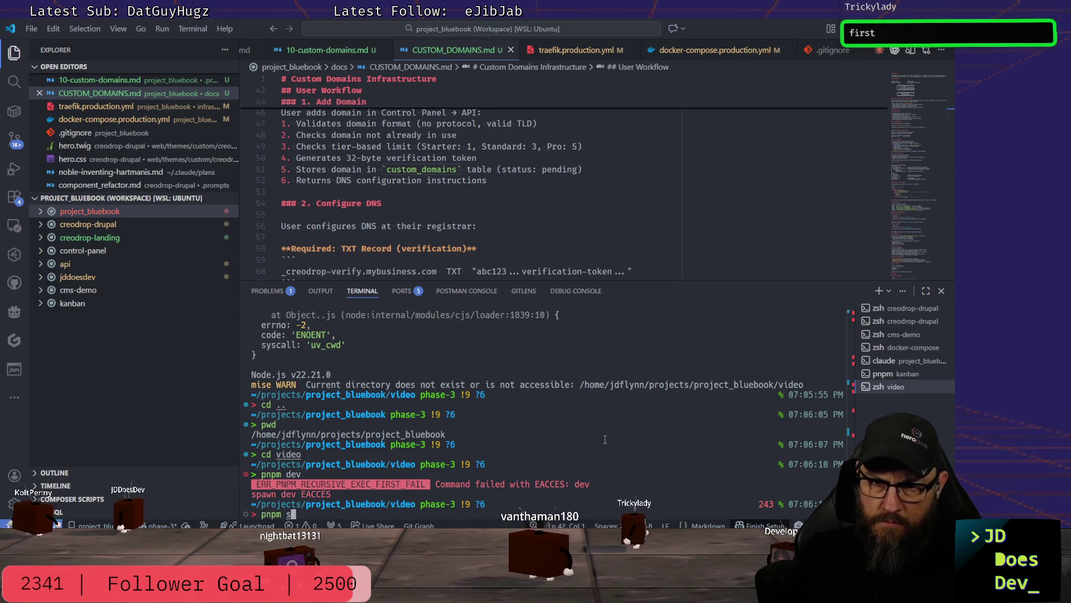
{"action": "type", "text": "tar"}
{"action": "key", "text": "Return"}
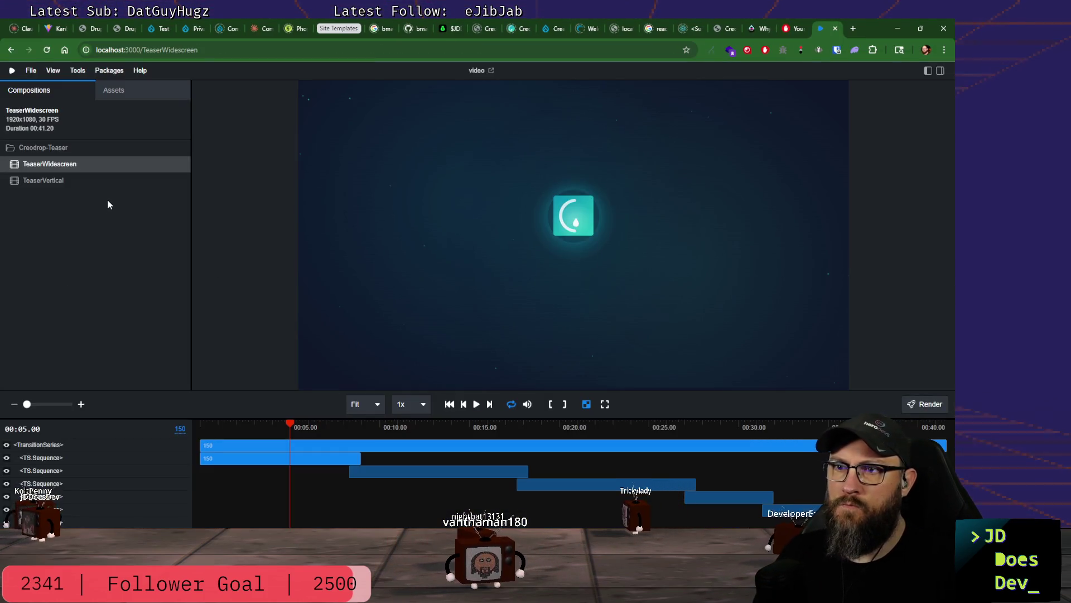
- Play TeaserWidescreen from frame 0 full screen, pause at 00:06.29, then open TeaserVertical
{"action": "left_click_drag", "start_coordinate": [290, 429], "coordinate": [126, 424]}
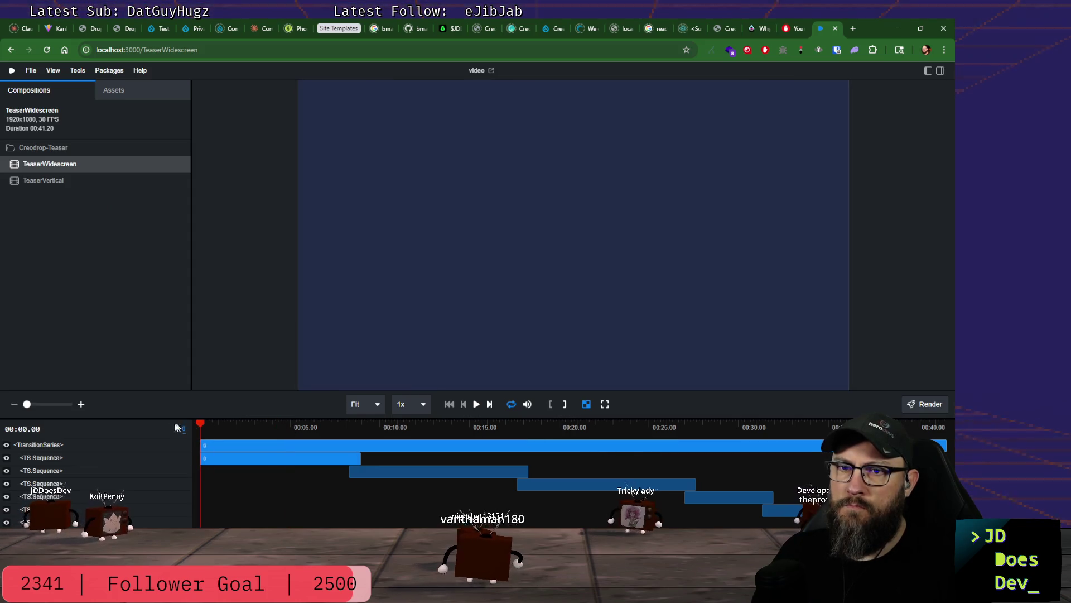
{"action": "left_click", "coordinate": [476, 403]}
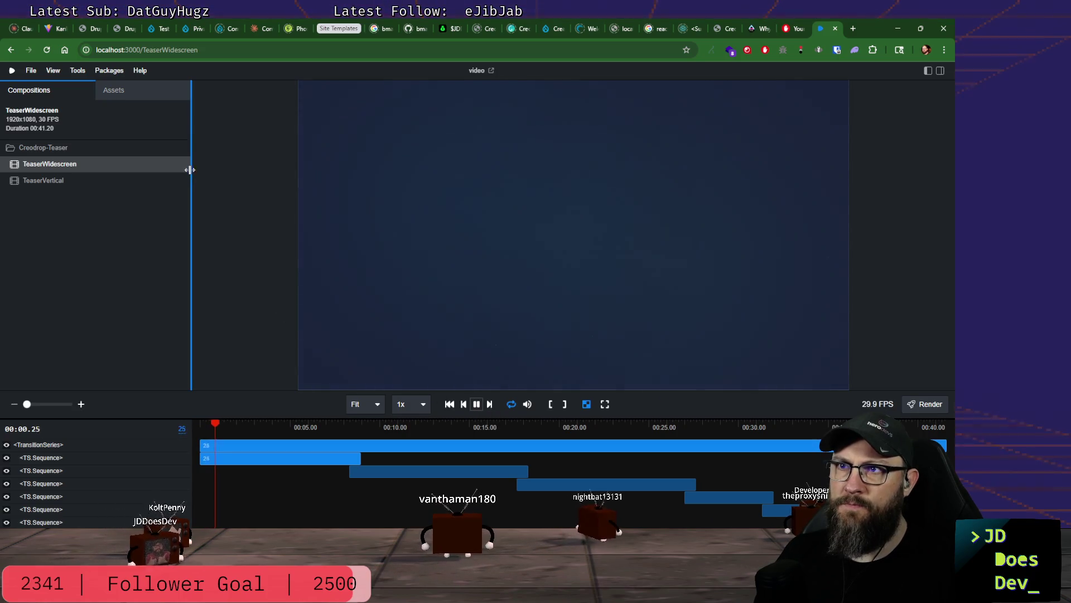
{"action": "left_click", "coordinate": [604, 403]}
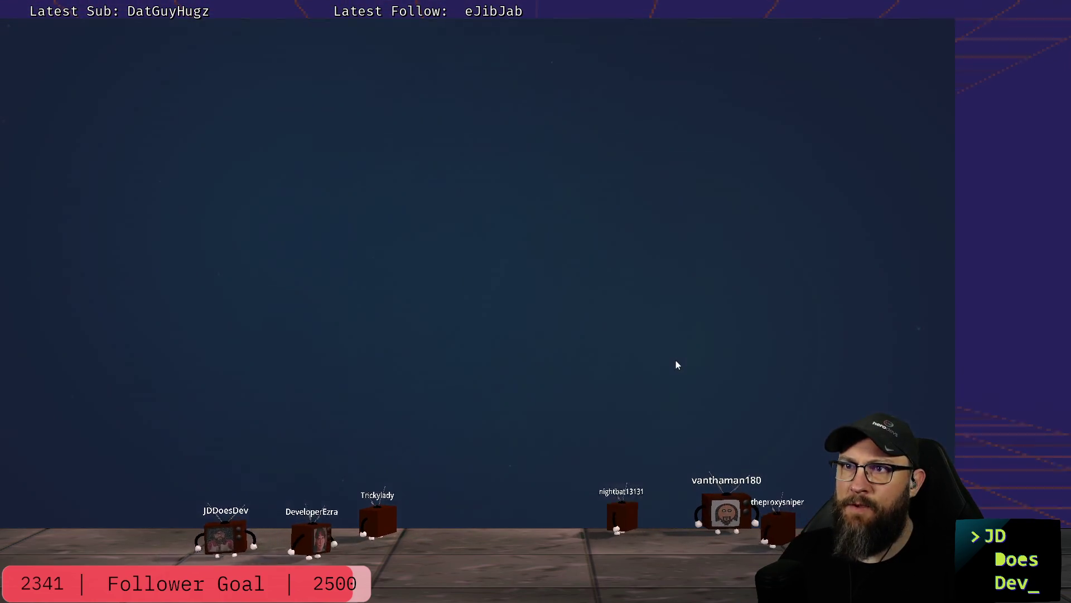
{"action": "key", "text": "Escape"}
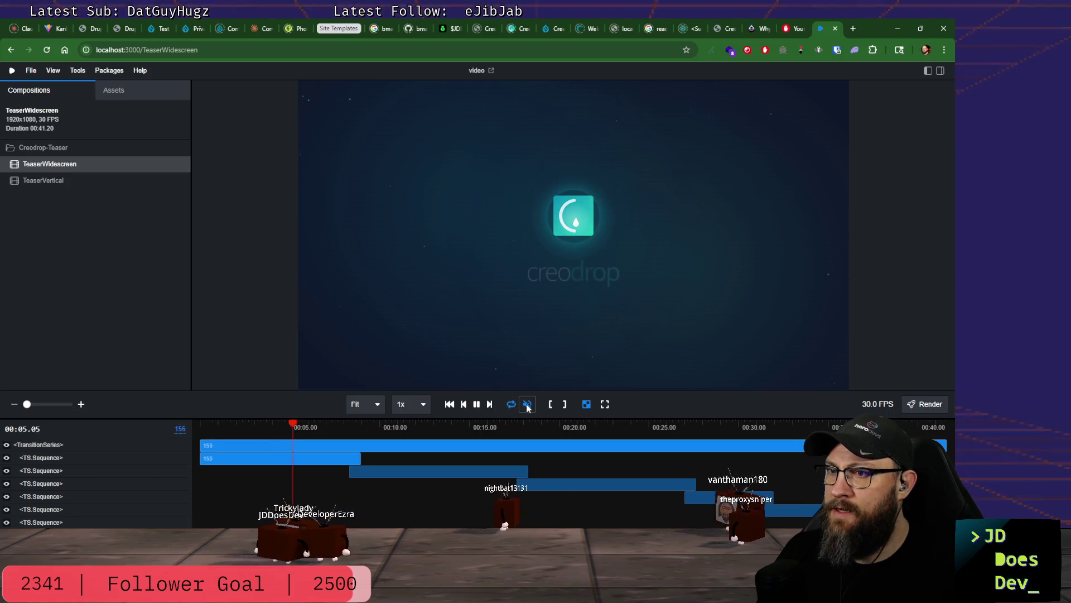
{"action": "left_click", "coordinate": [477, 404]}
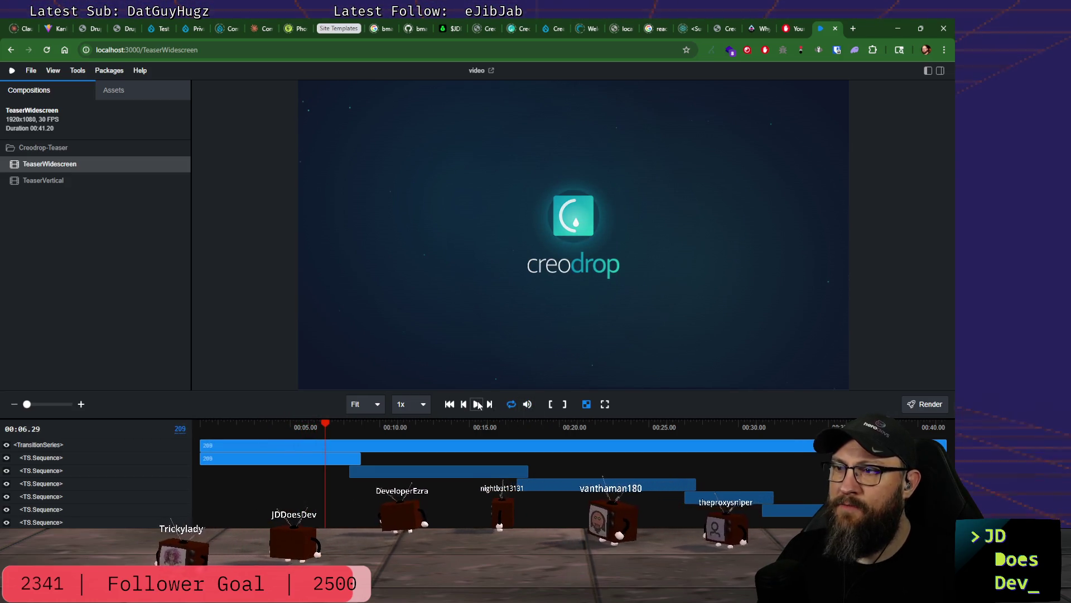
{"action": "left_click", "coordinate": [36, 179]}
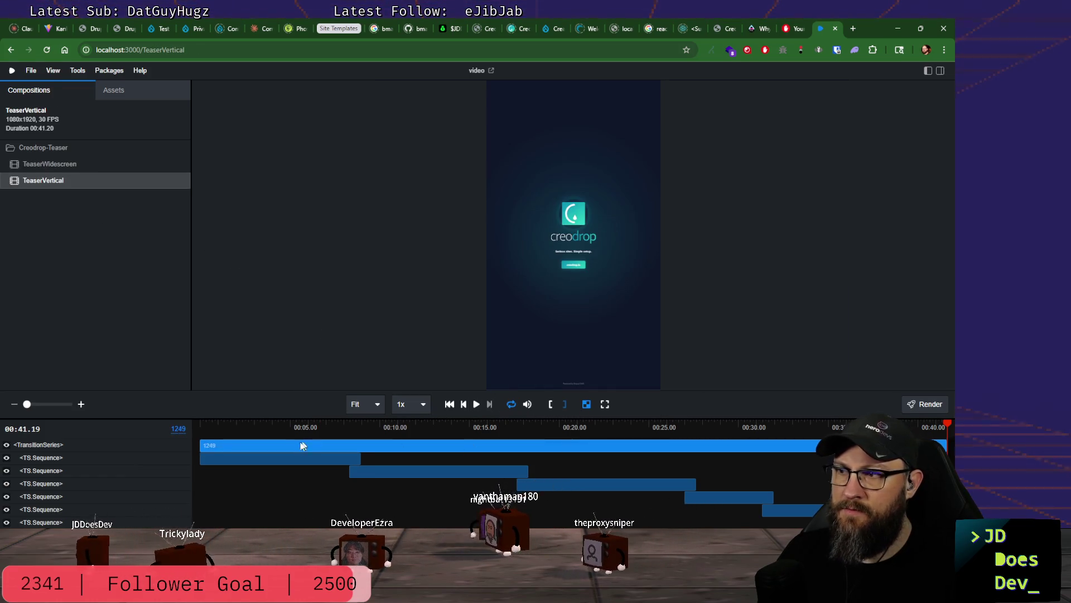
- Play TeaserVertical from the start, pause at the Create a New Site scene, then close the tab
{"action": "left_click_drag", "start_coordinate": [219, 444], "coordinate": [196, 444]}
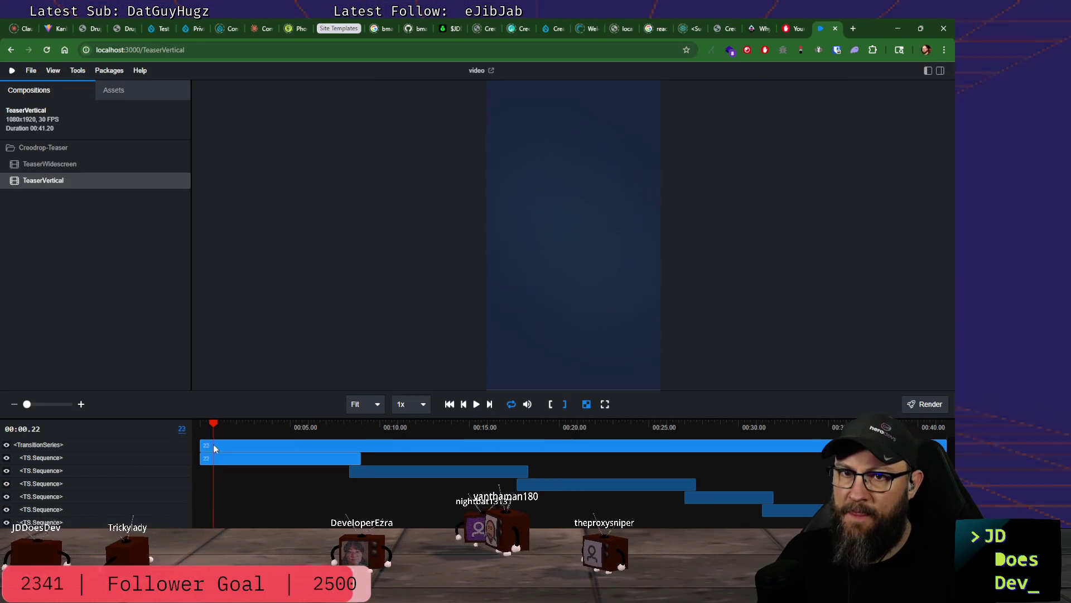
{"action": "left_click", "coordinate": [478, 404]}
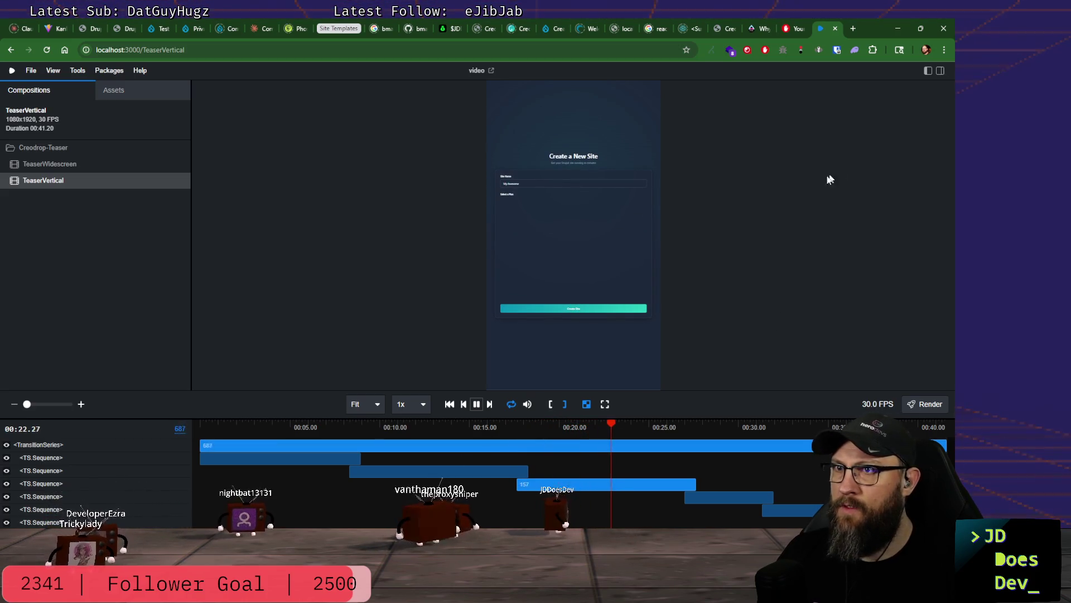
{"action": "left_click", "coordinate": [476, 404]}
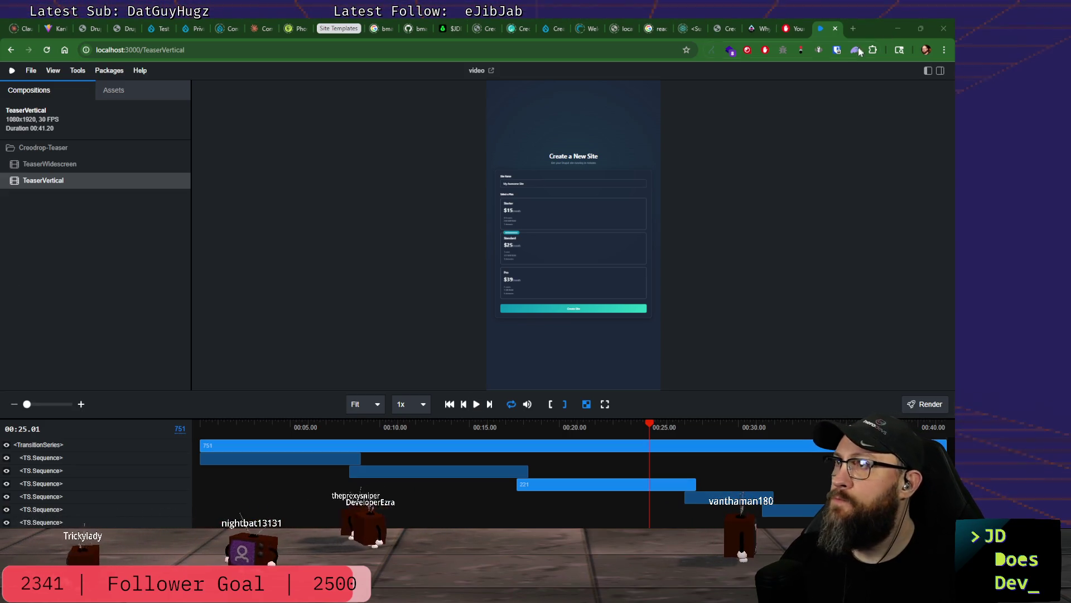
{"action": "left_click", "coordinate": [835, 28]}
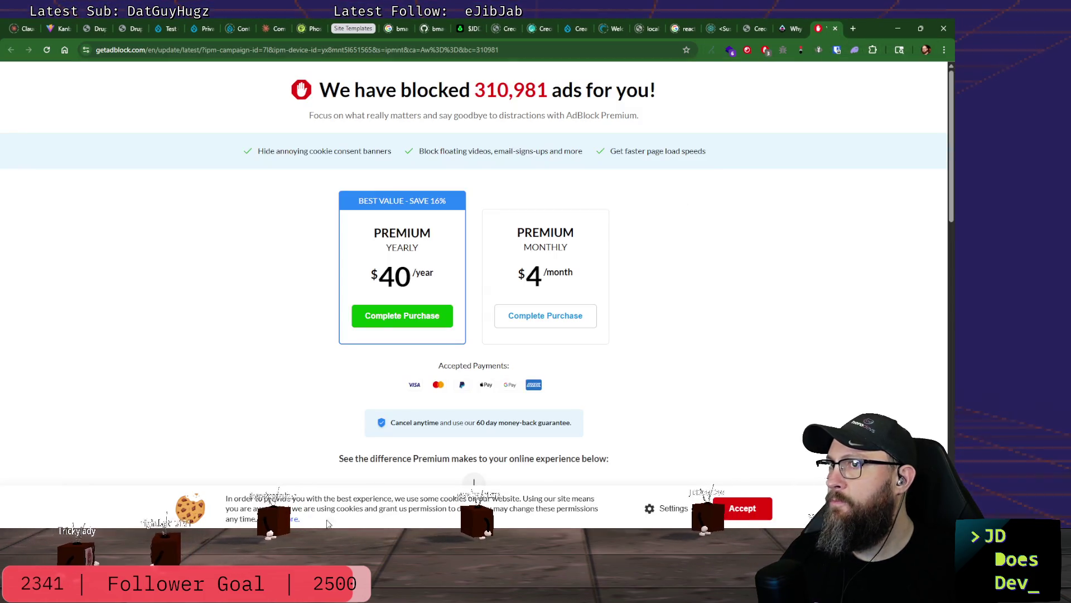
- Close the ad-blocker tab and return to the Creodrop site creation tab
{"action": "left_click", "coordinate": [829, 29]}
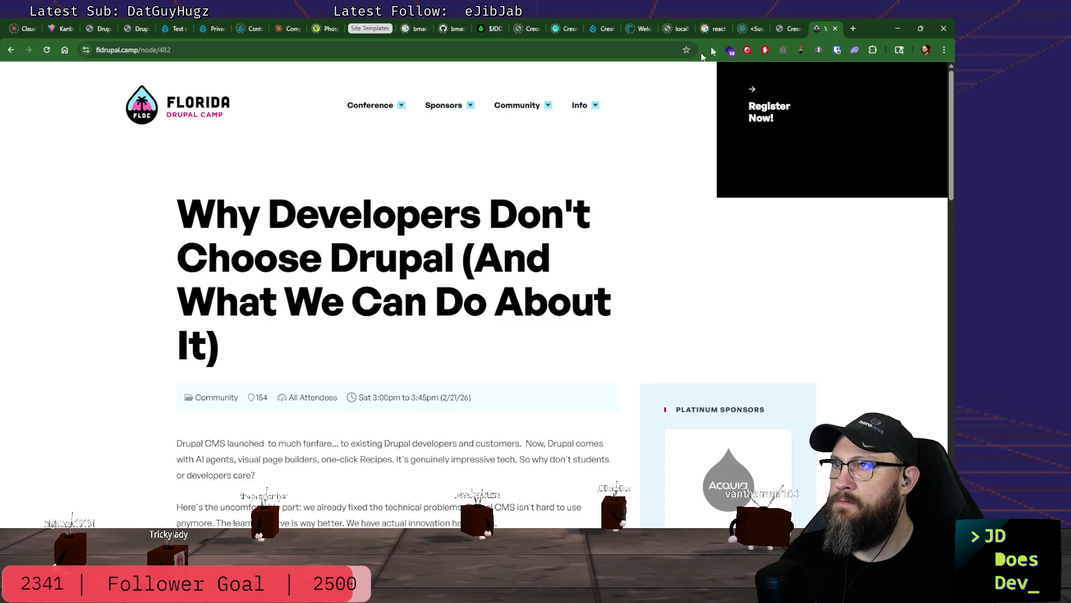
{"action": "left_click", "coordinate": [789, 29]}
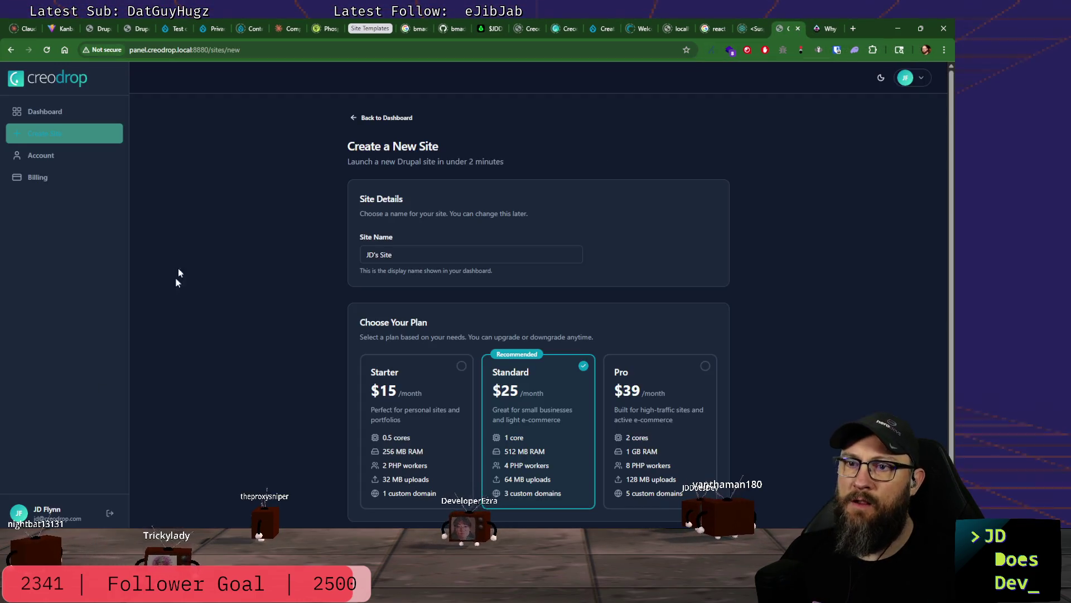
{"action": "scroll", "coordinate": [179, 267], "scroll_direction": "down", "scroll_amount": 2}
{"action": "scroll", "coordinate": [176, 340], "scroll_direction": "up", "scroll_amount": 2}
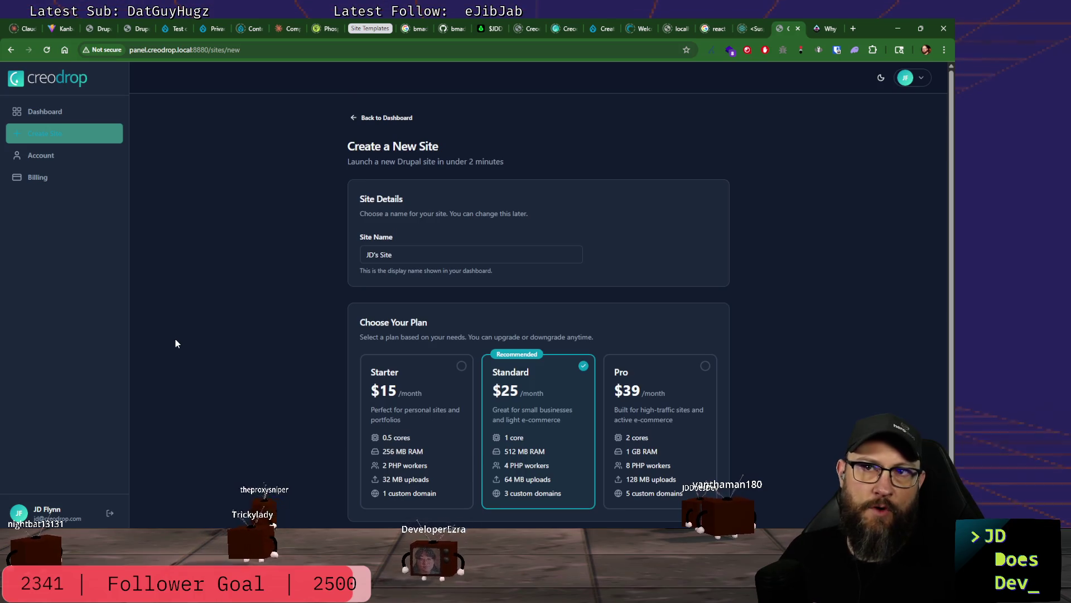
{"action": "scroll", "coordinate": [274, 201], "scroll_direction": "down", "scroll_amount": 1}
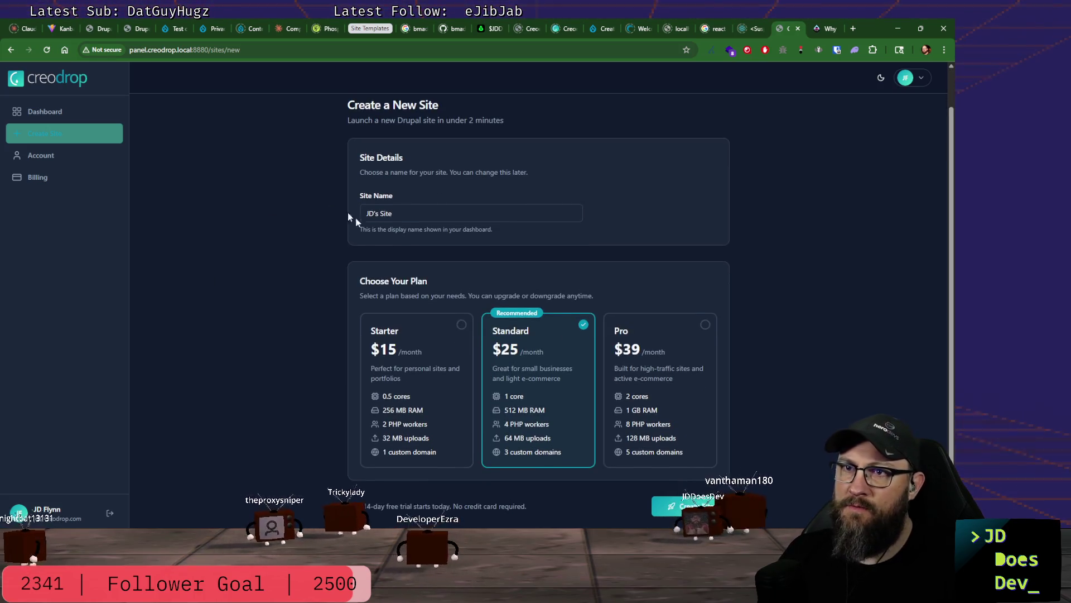
- Visit the Creodrop Dashboard, Billing and Account pages, then return to the sites dashboard
{"action": "left_click", "coordinate": [53, 113]}
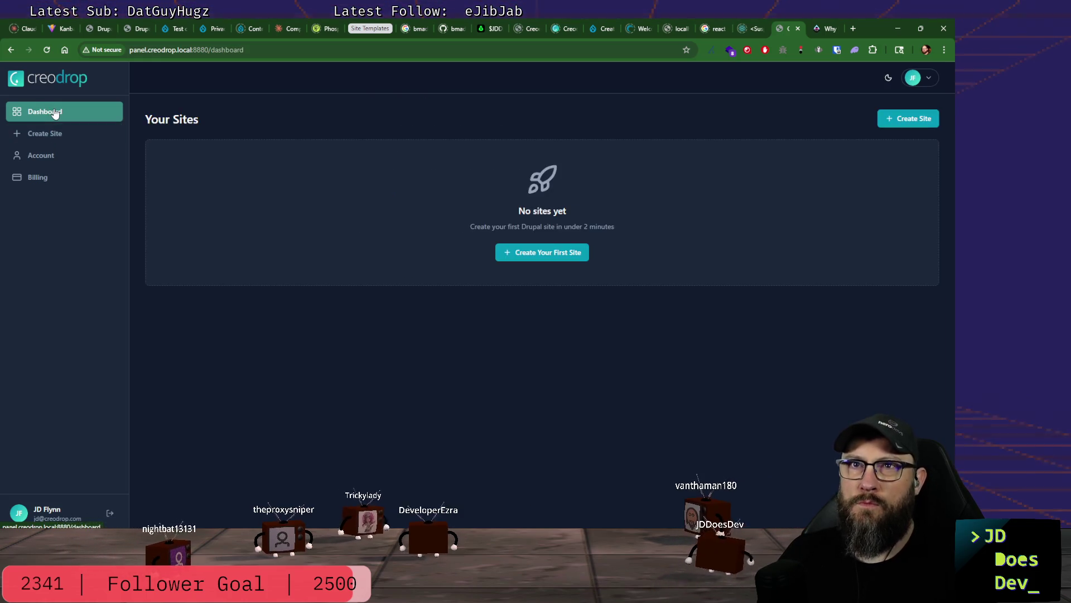
{"action": "left_click", "coordinate": [42, 177]}
{"action": "left_click", "coordinate": [11, 50]}
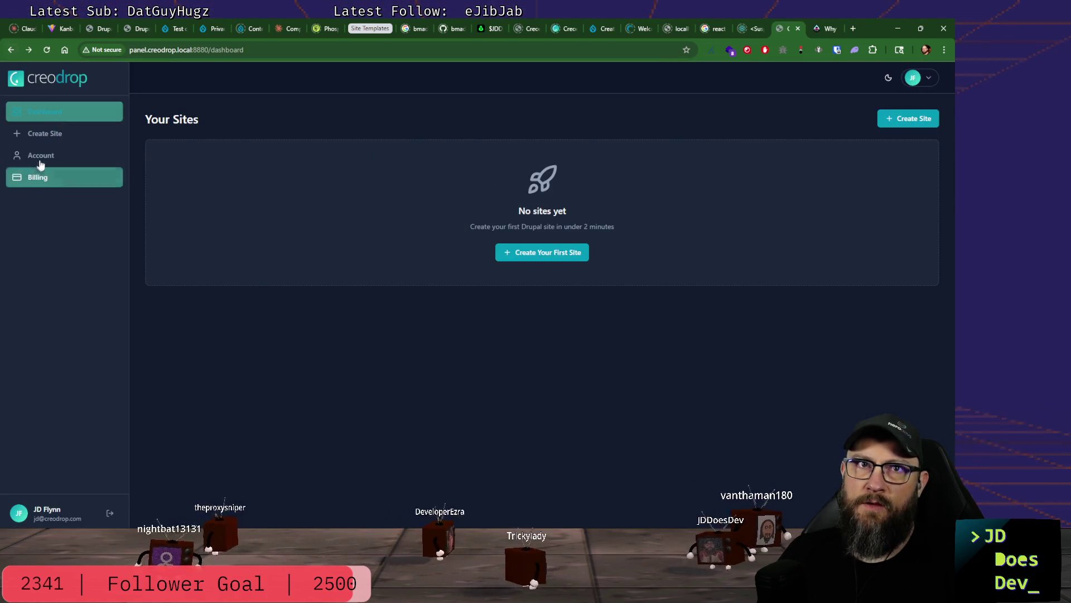
{"action": "left_click", "coordinate": [46, 157]}
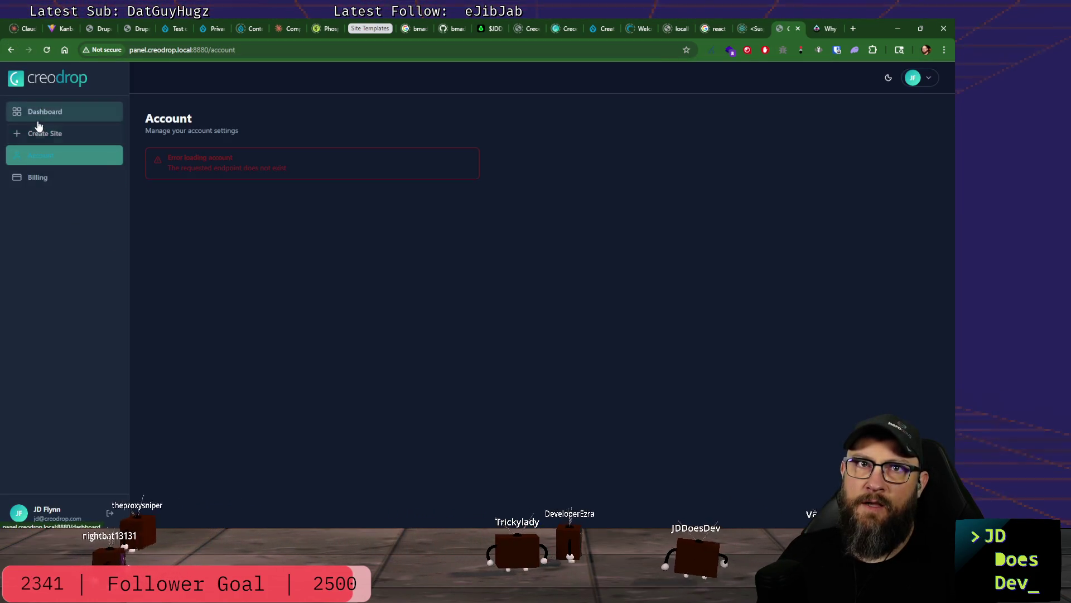
{"action": "key", "text": "ctrl+r"}
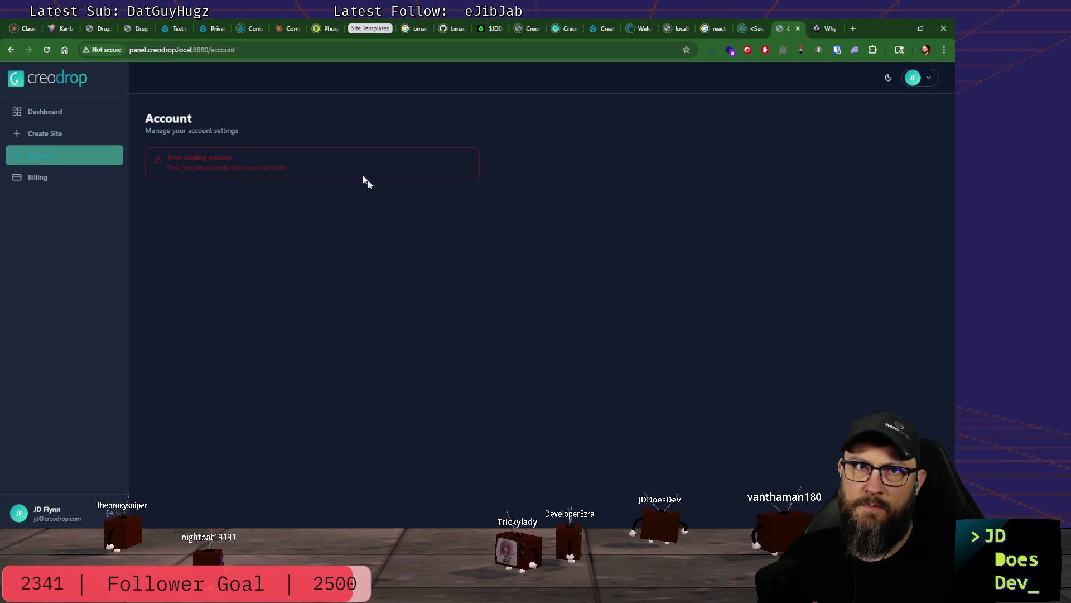
{"action": "left_click", "coordinate": [65, 109]}
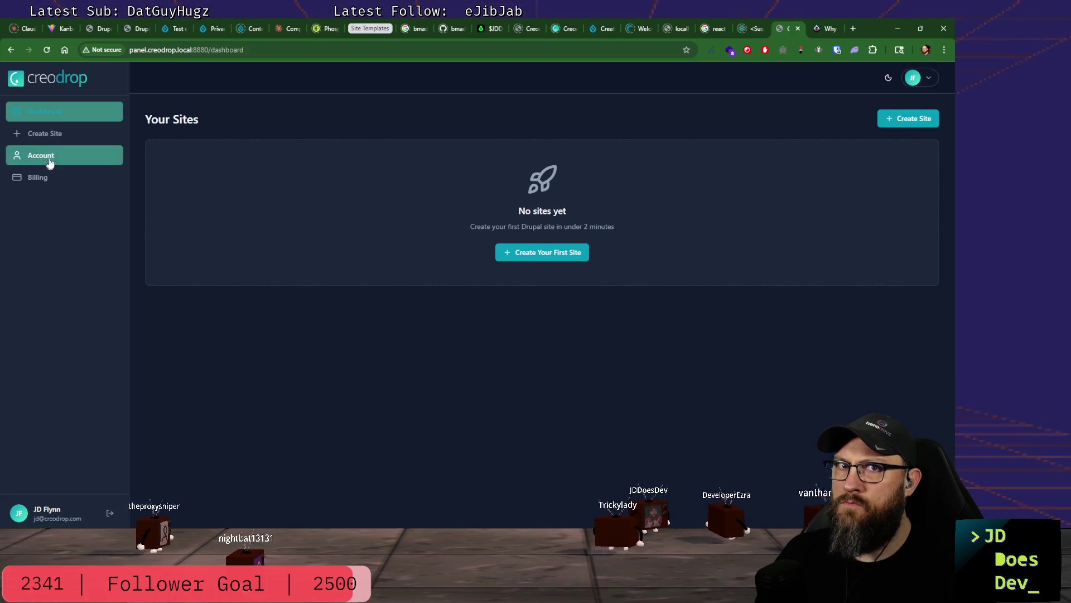
- Submit a new Standard-plan site using the autofilled name, which fails with 'Failed to reach the API'
{"action": "left_click", "coordinate": [45, 133]}
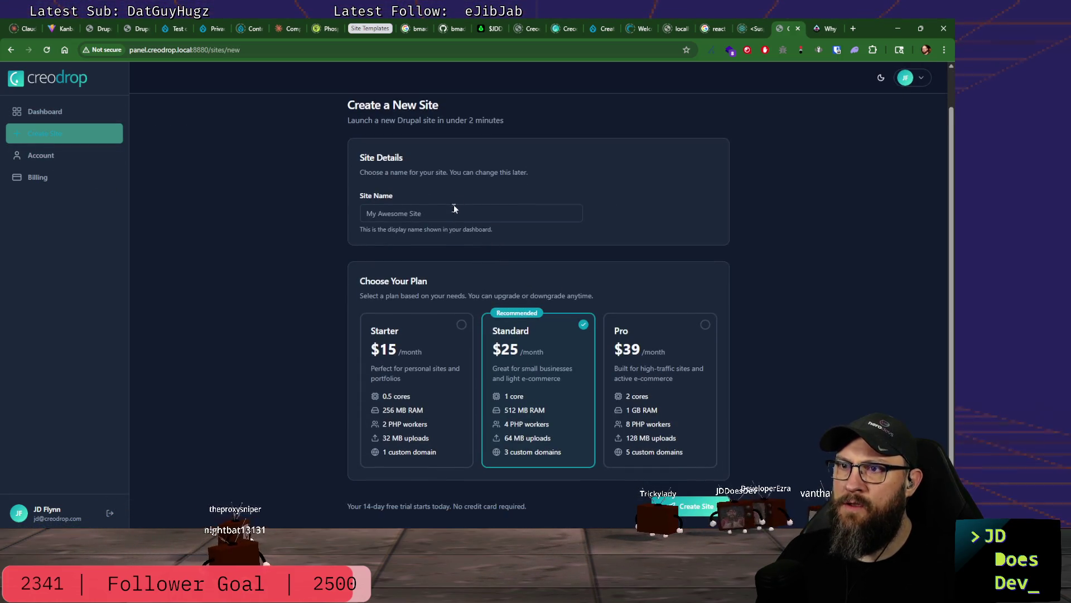
{"action": "left_click", "coordinate": [454, 213]}
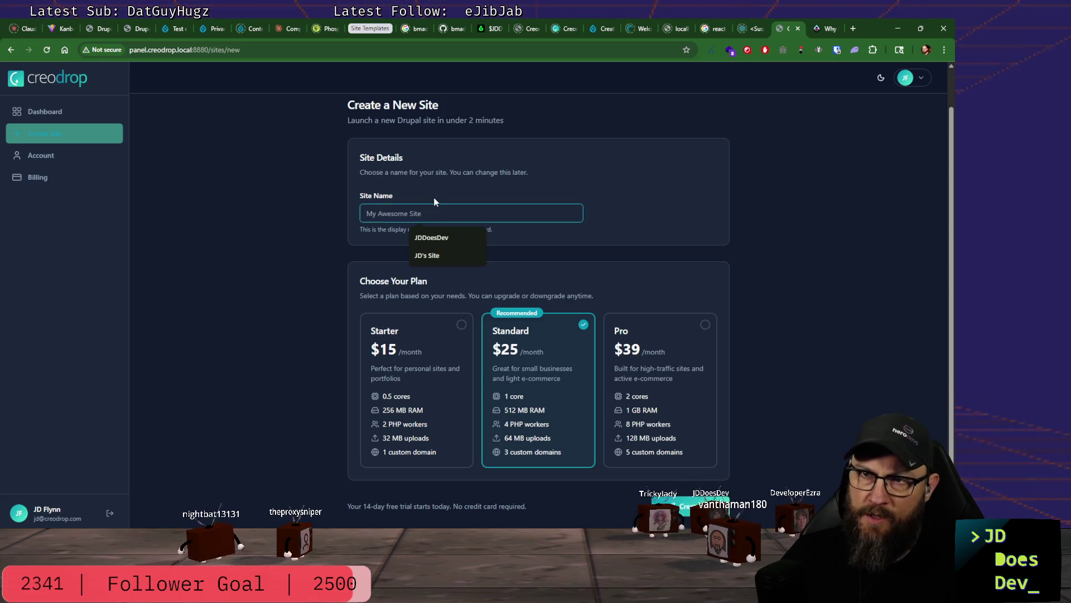
{"action": "left_click", "coordinate": [427, 255]}
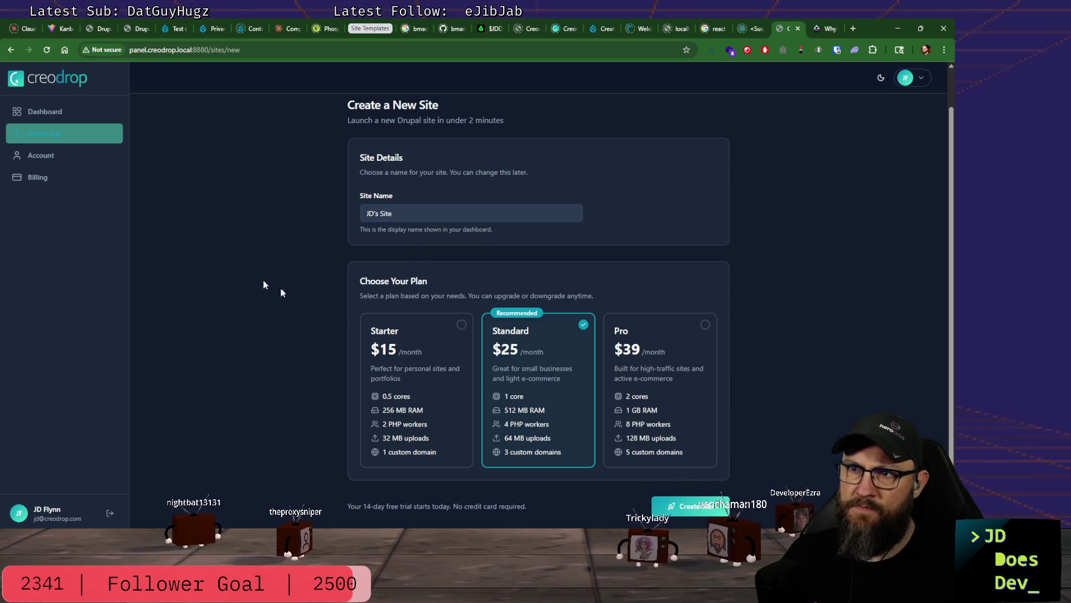
{"action": "left_click", "coordinate": [698, 505]}
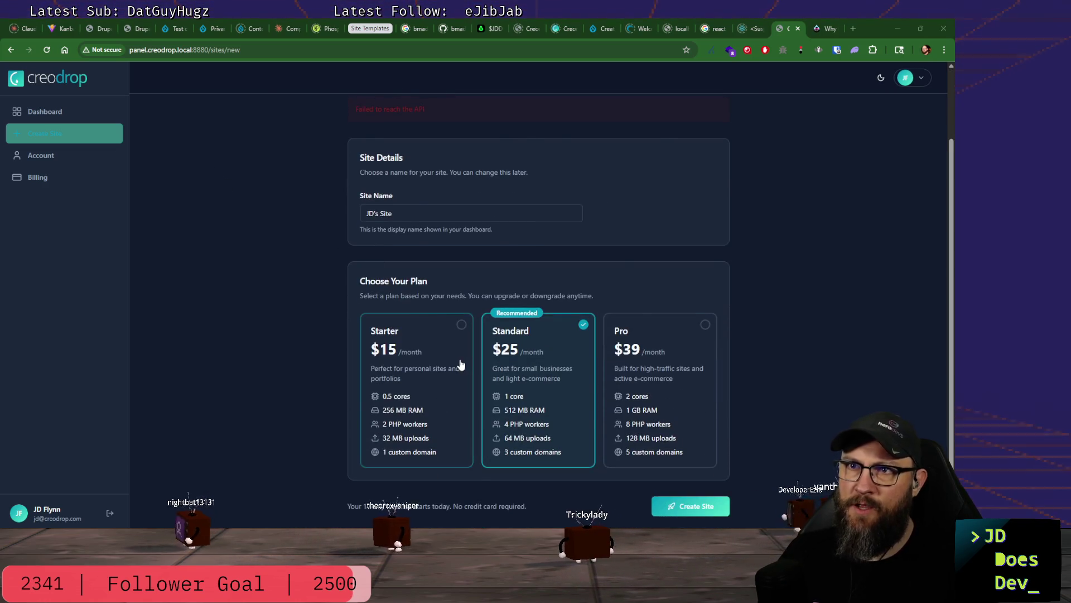
{"action": "key", "text": "alt+Tab"}
{"action": "key", "text": "alt+Tab"}
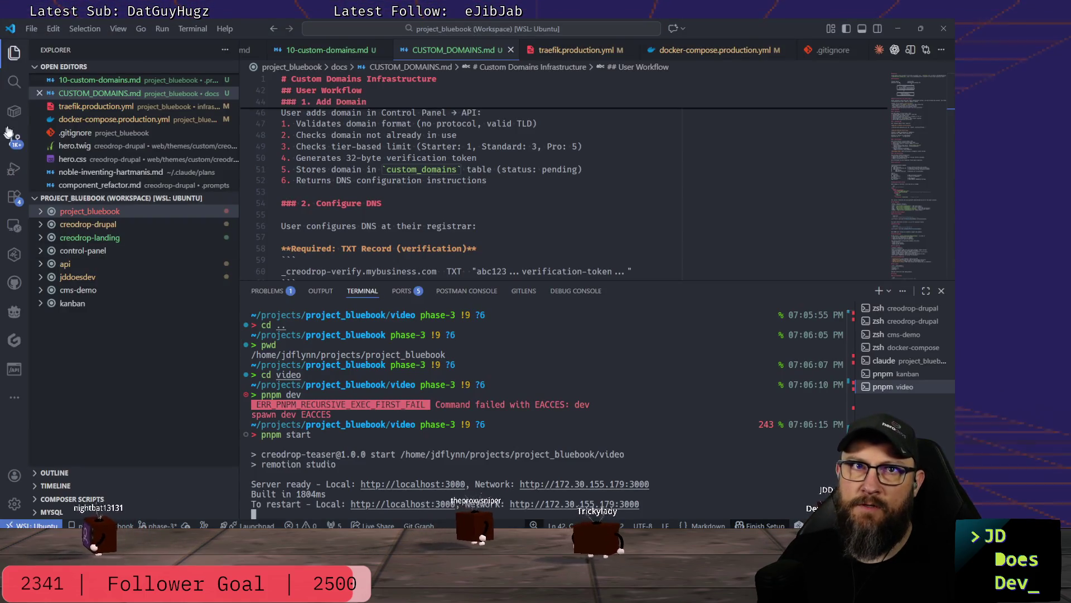
- List the creodrop group's containers in the Docker sidebar, including creodrop/control, then return to Chrome
{"action": "left_click", "coordinate": [14, 112]}
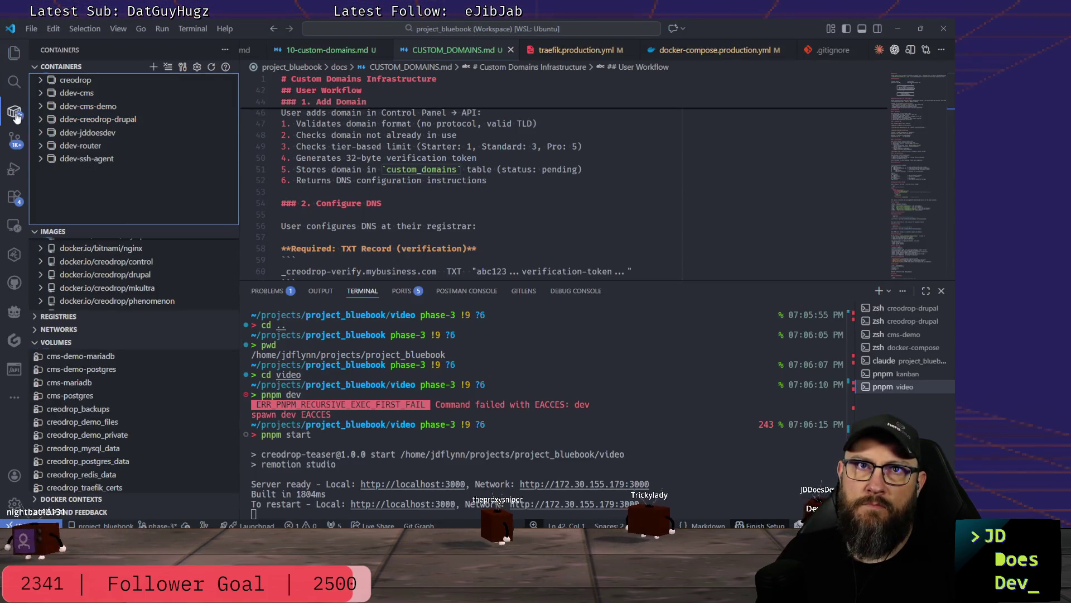
{"action": "left_click", "coordinate": [40, 81]}
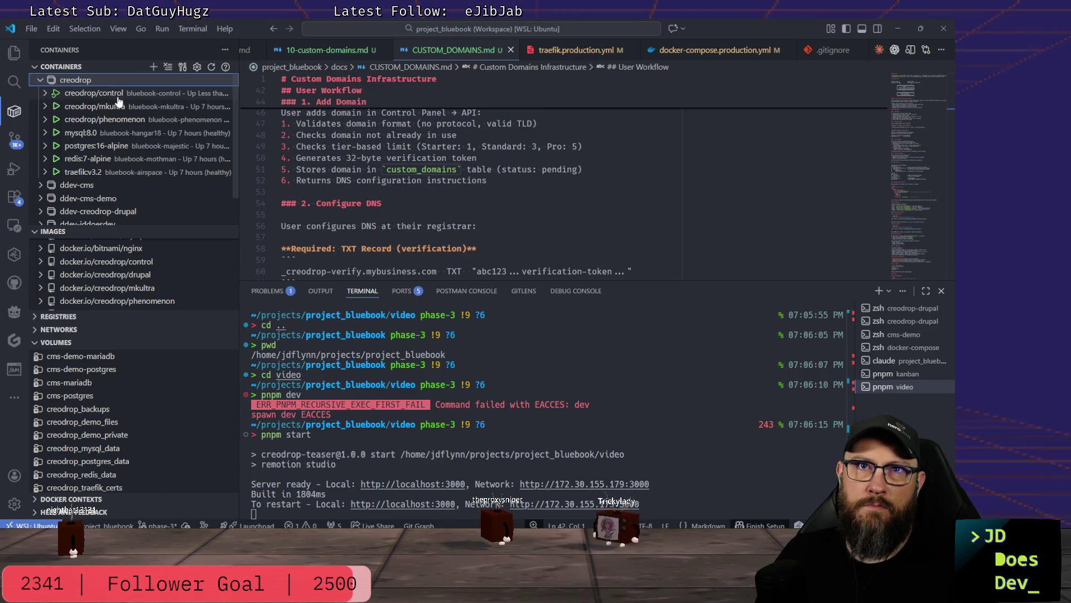
{"action": "mouse_move", "coordinate": [117, 96]}
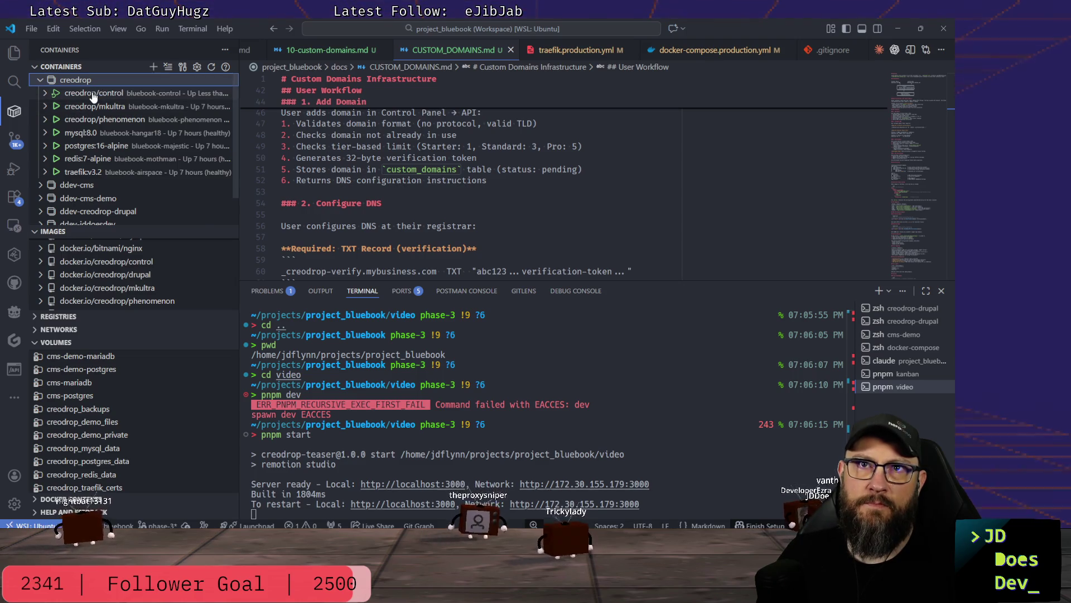
{"action": "key", "text": "alt+Tab"}
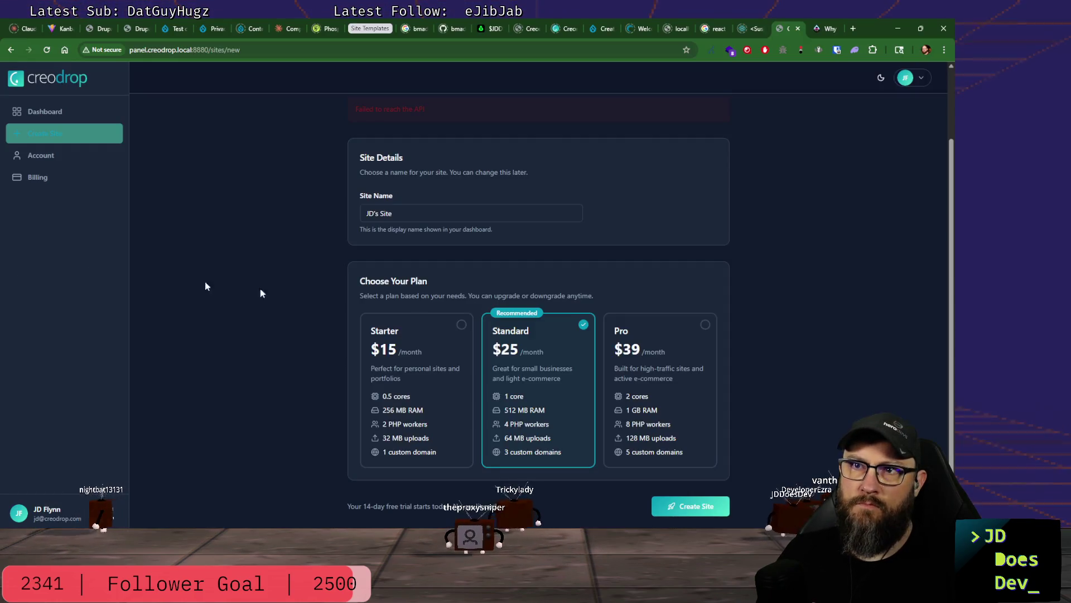
- Retry creating the site with the name 'me', which fails again
{"action": "scroll", "coordinate": [694, 519], "scroll_direction": "up", "scroll_amount": 2}
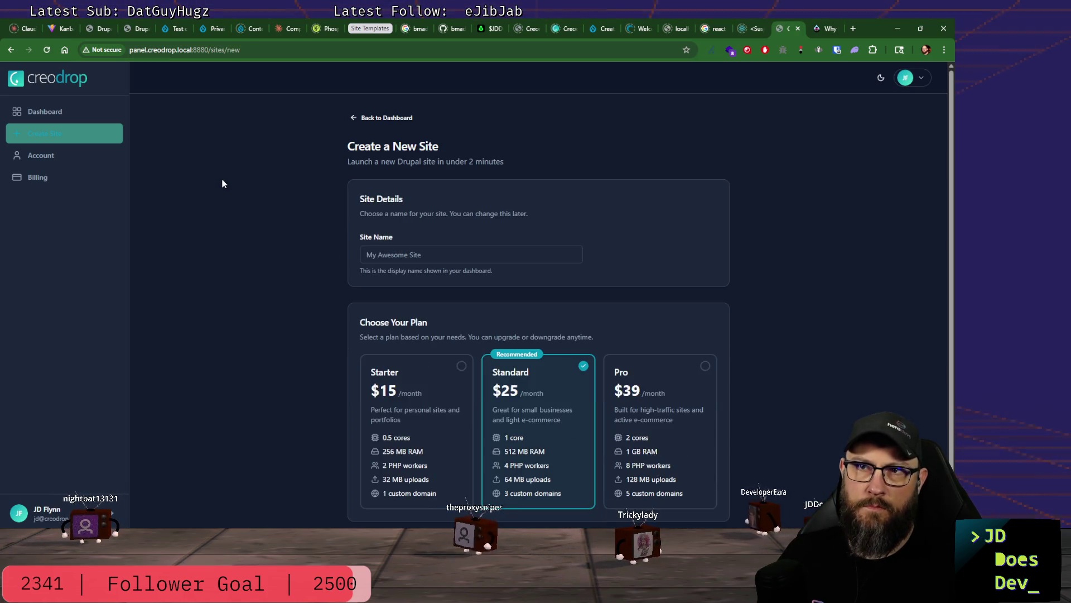
{"action": "scroll", "coordinate": [481, 376], "scroll_direction": "down", "scroll_amount": 1}
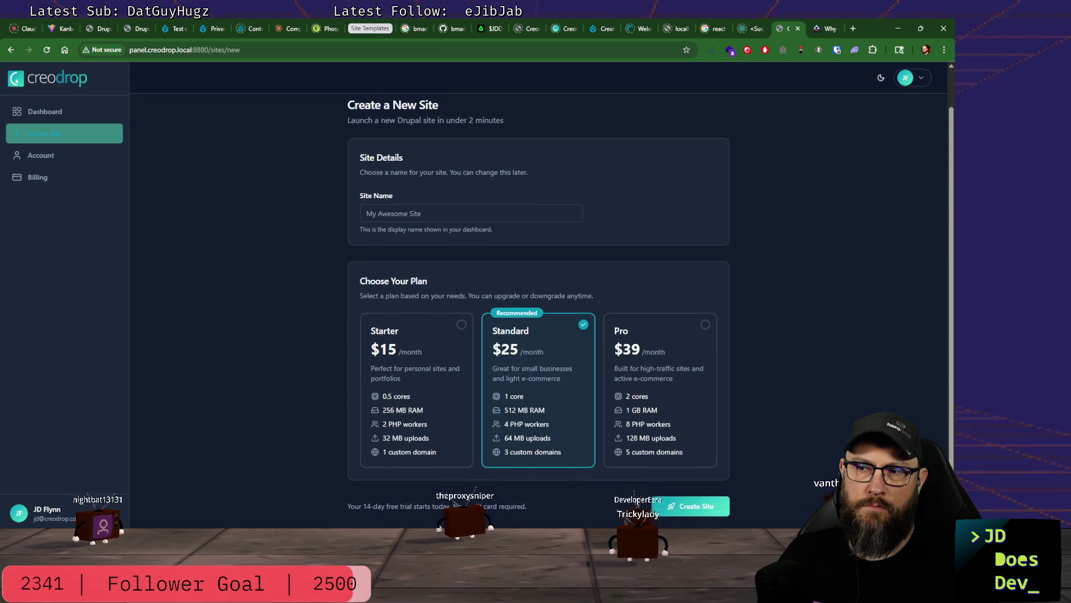
{"action": "left_click", "coordinate": [707, 509]}
{"action": "left_click", "coordinate": [414, 209]}
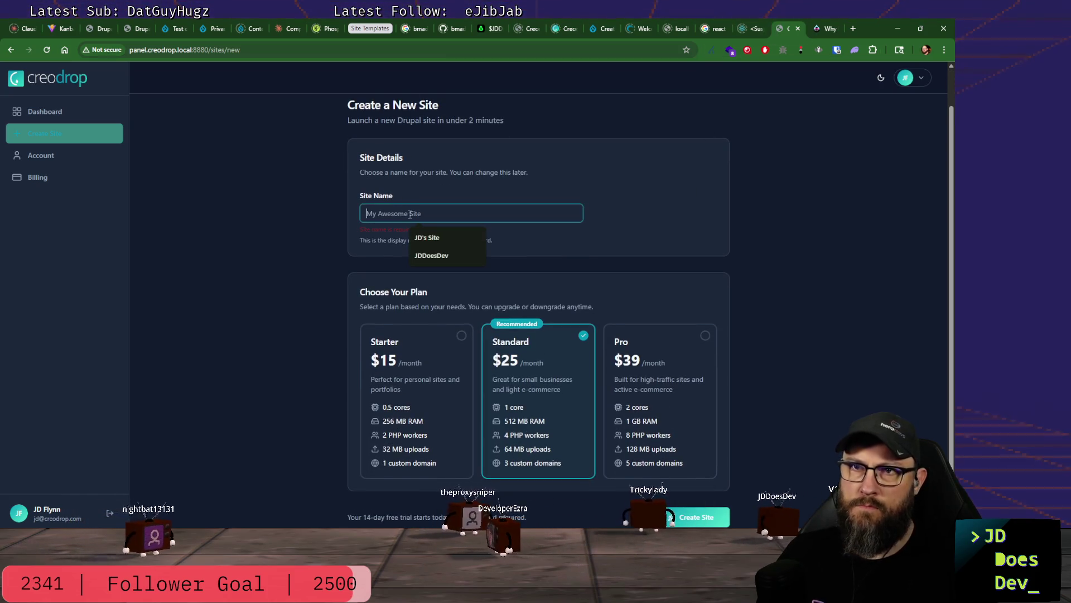
{"action": "type", "text": "me"}
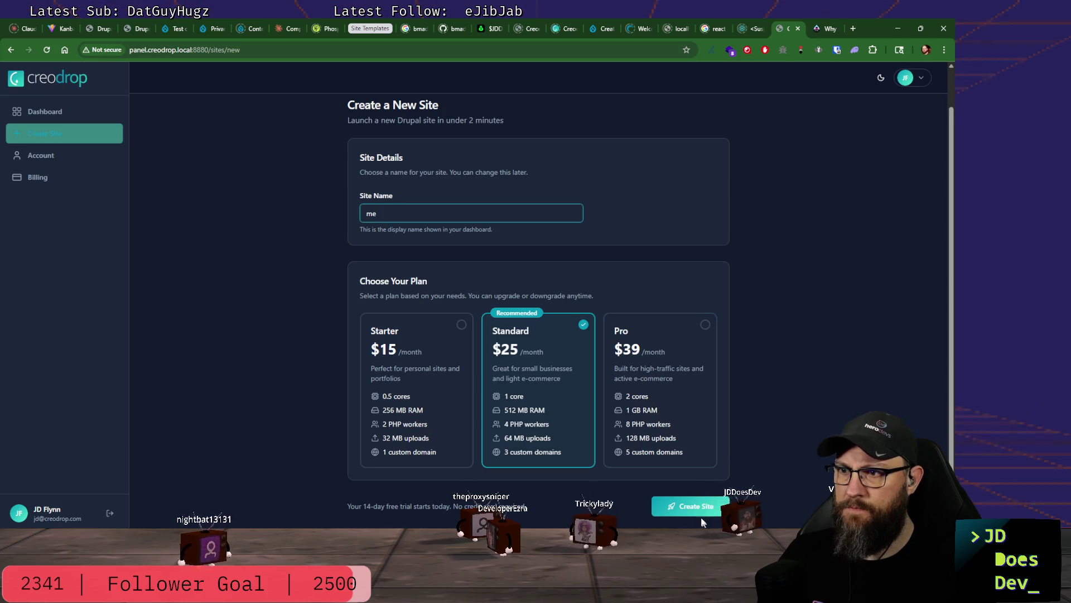
{"action": "left_click", "coordinate": [702, 506]}
- Sign out of Creodrop from the account menu and return to the VS Code terminal
{"action": "left_click", "coordinate": [920, 80]}
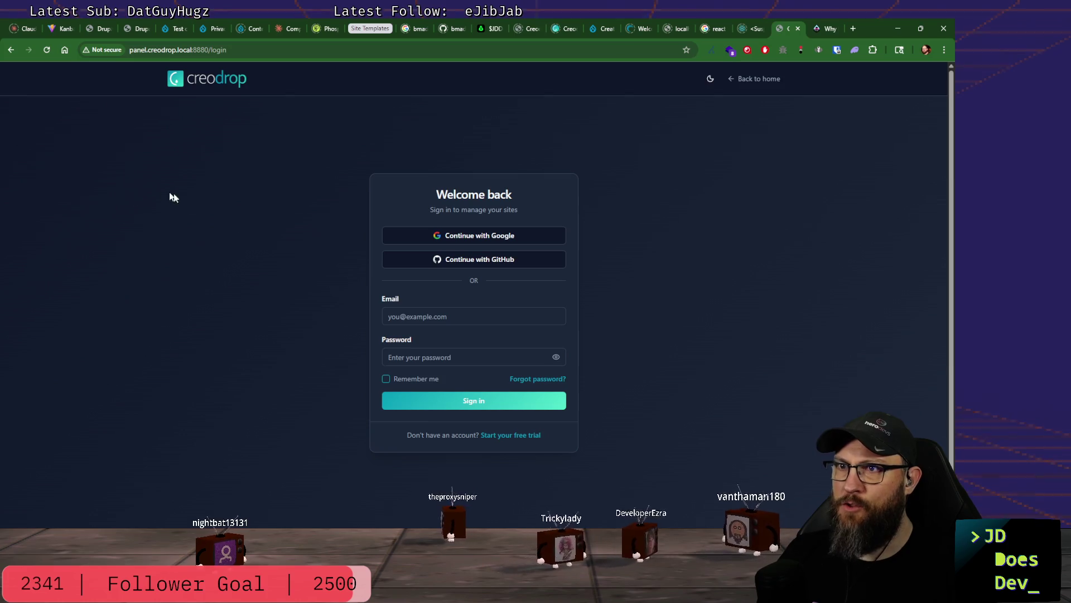
{"action": "key", "text": "alt+Tab"}
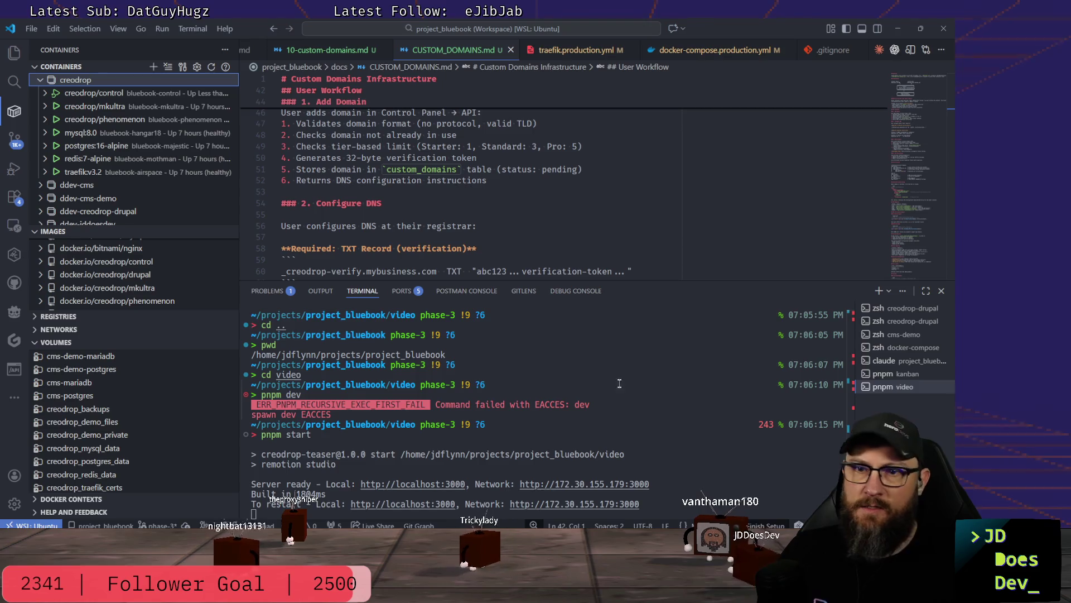
{"action": "left_click", "coordinate": [699, 398]}
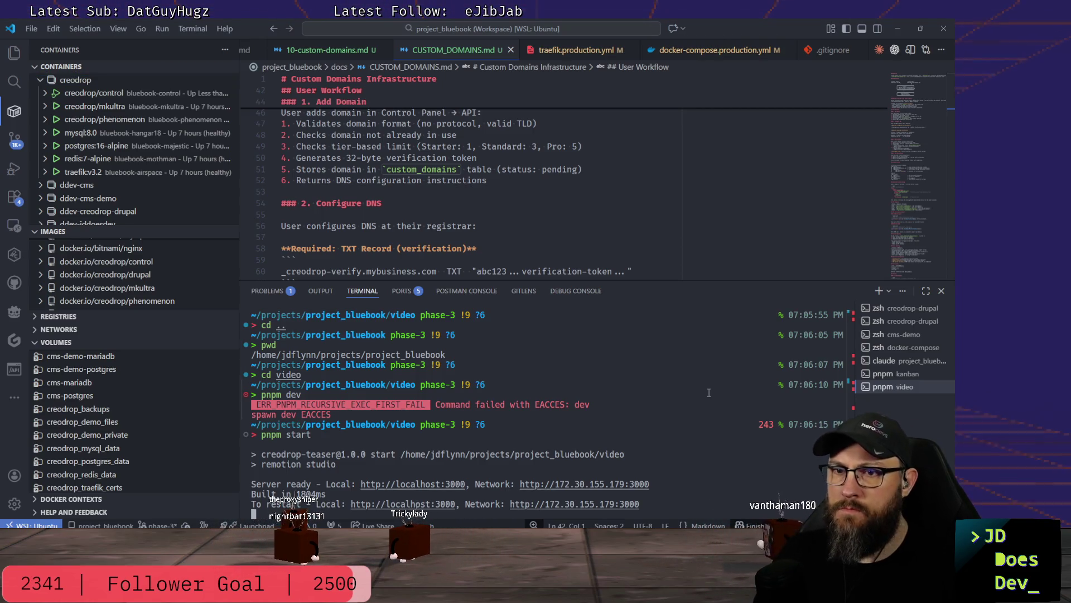
- Stop the Remotion studio server and start typing a docker compose command in the docker-compose terminal
{"action": "key", "text": "ctrl+c"}
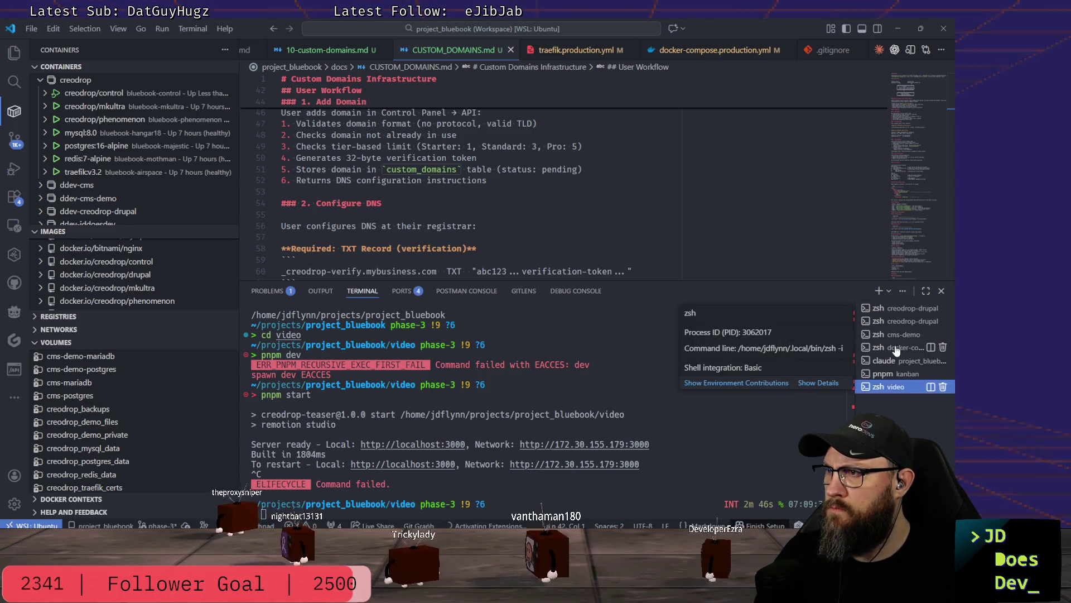
{"action": "left_click", "coordinate": [904, 347]}
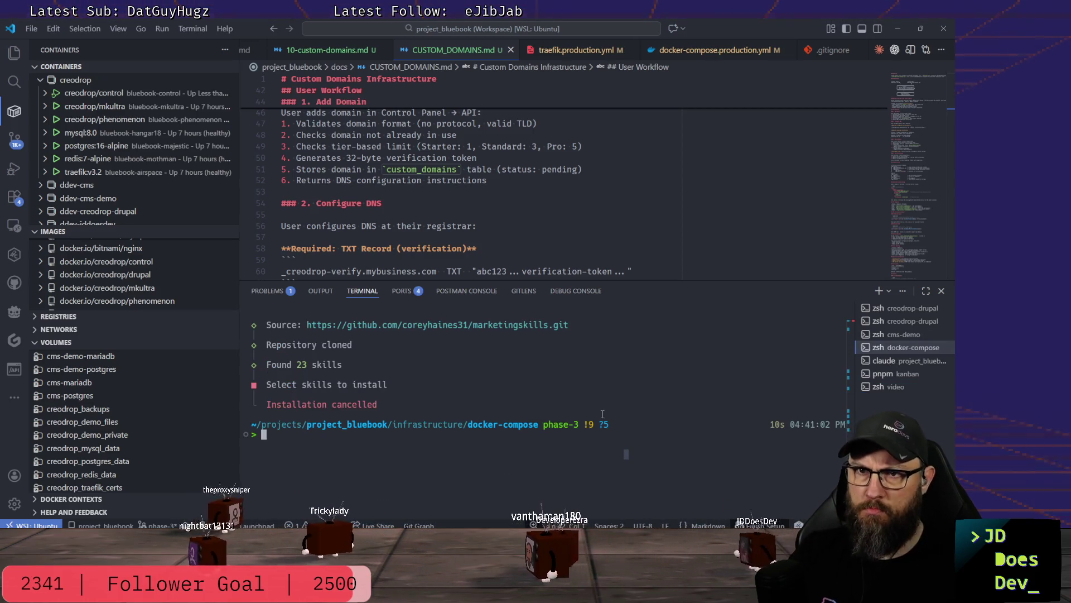
{"action": "type", "text": "doc"}
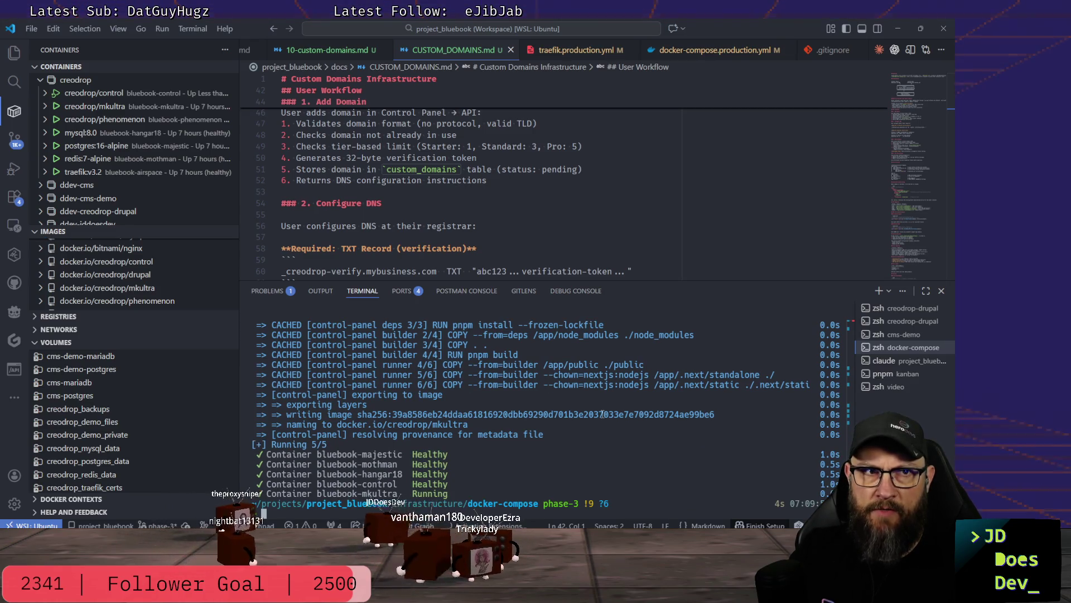
{"action": "key", "text": "alt+Tab"}
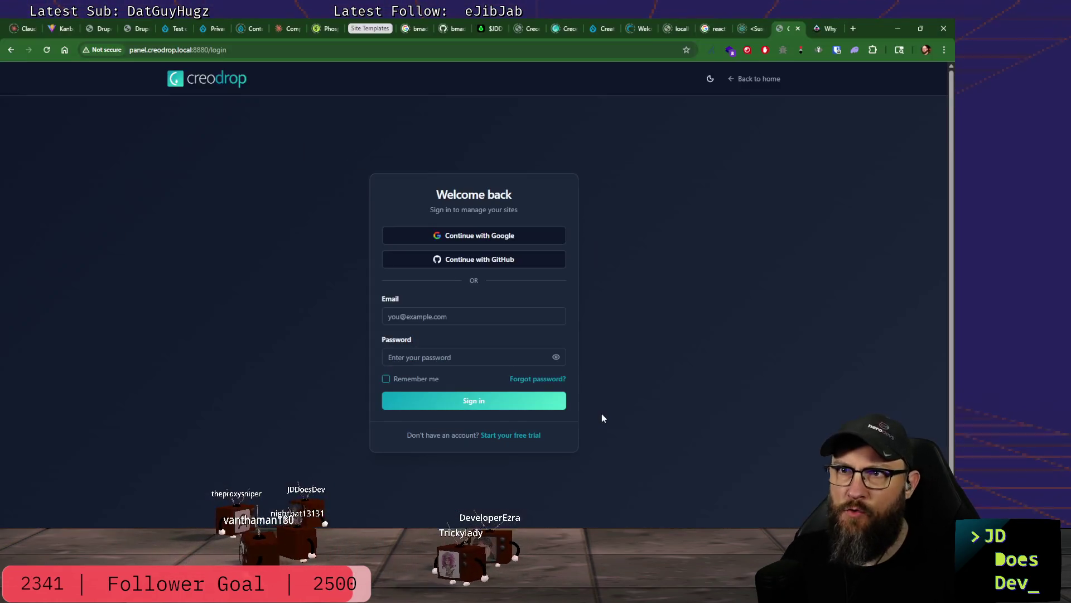
{"action": "key", "text": "alt+Tab"}
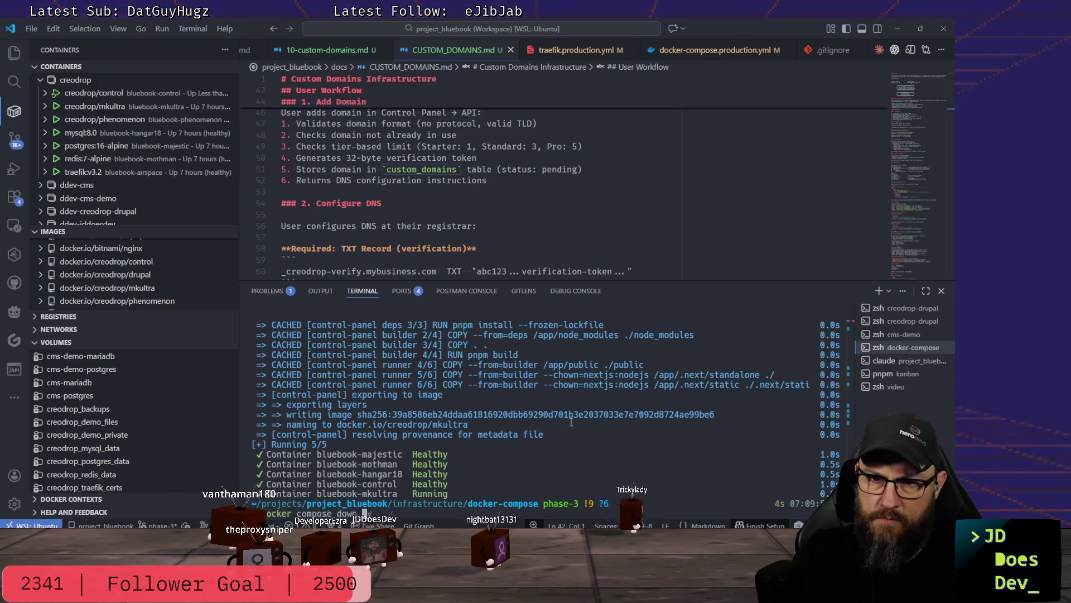
- Run 'docker compose down -v', then 'docker compose up -d' to recreate the creodrop containers
{"action": "key", "text": "Return"}
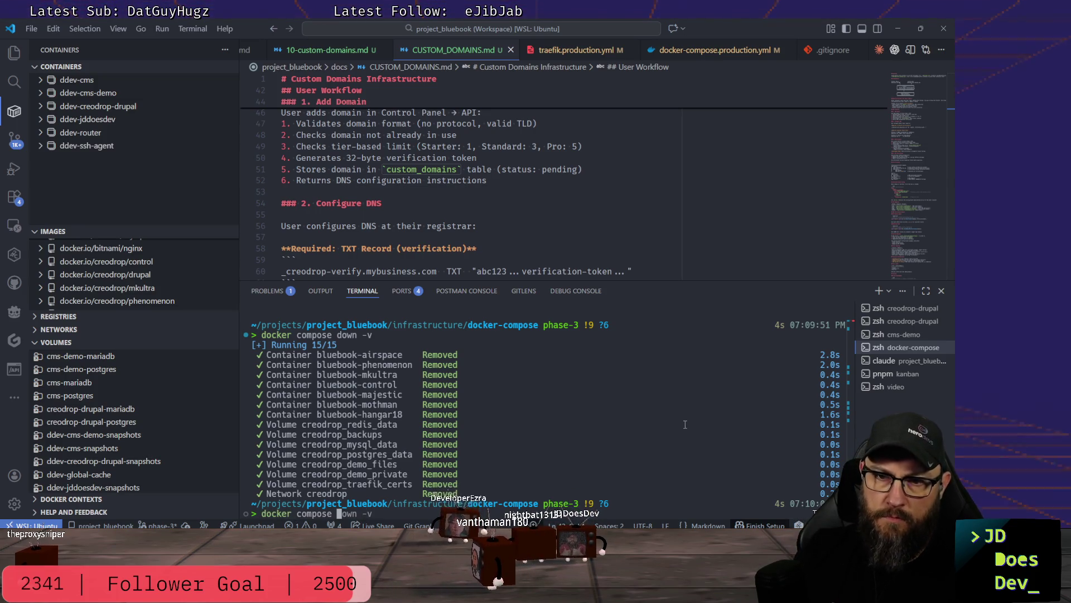
{"action": "key", "text": "Up"}
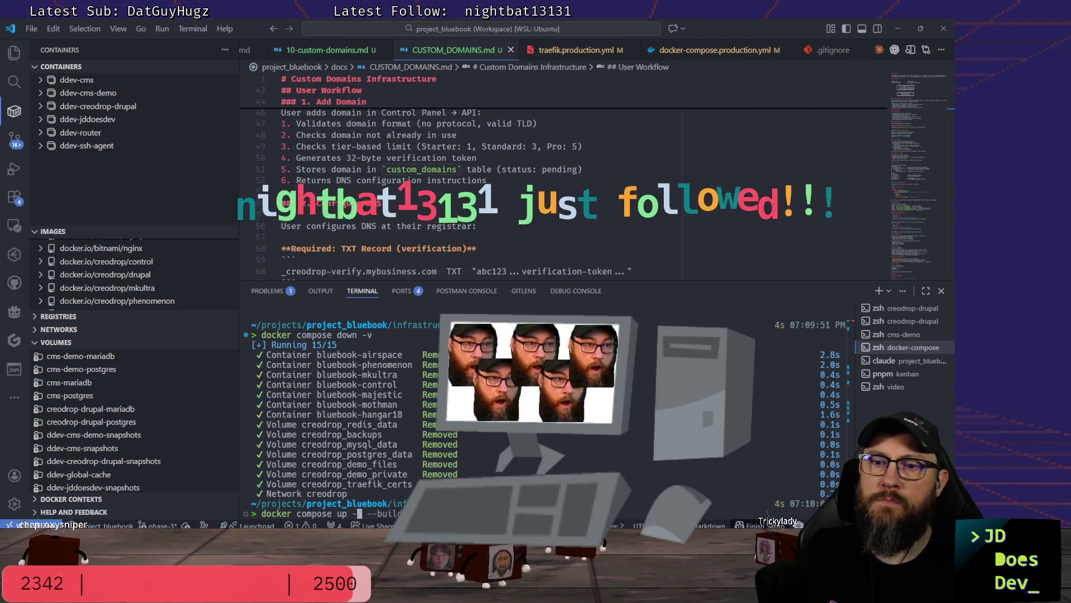
{"action": "type", "text": "d"}
{"action": "key", "text": "Return"}
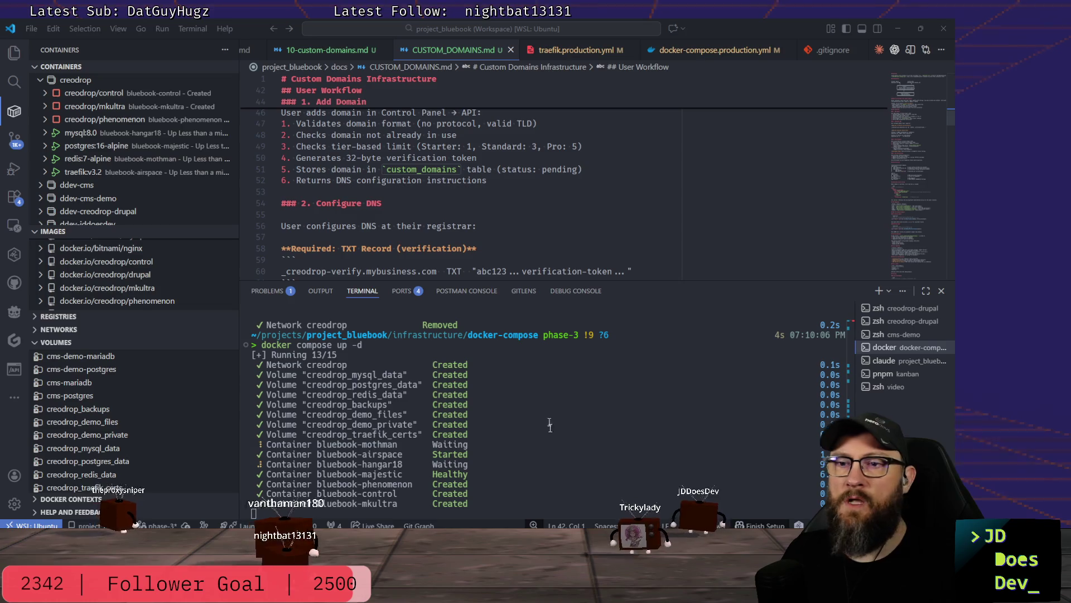
{"action": "key", "text": "alt+Tab"}
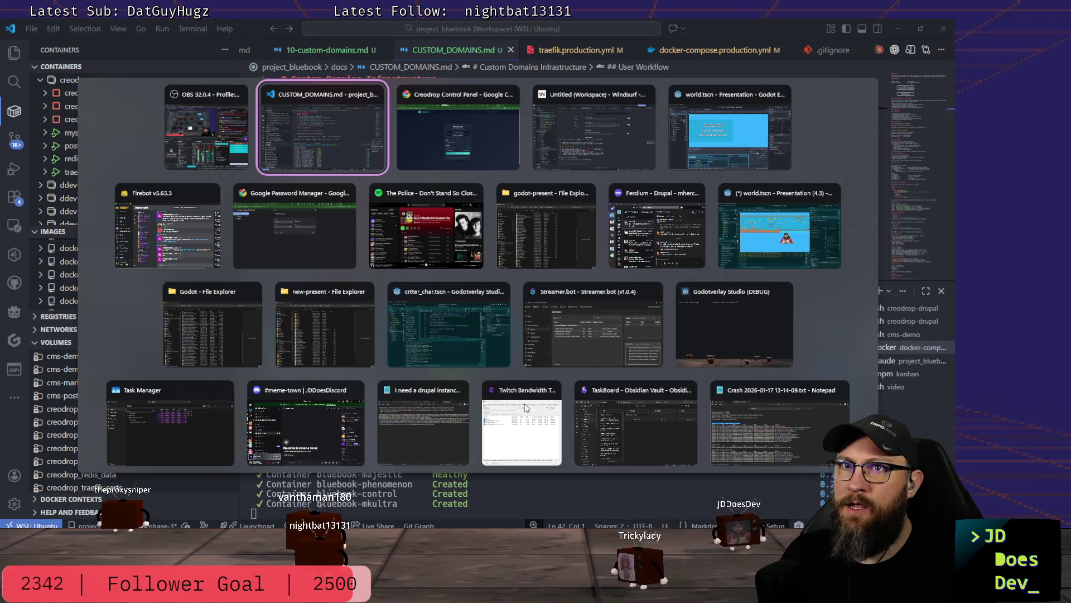
- Cancel Create New Node in world.tscn and bring up the Godot 4.3 Presentation project's window
{"action": "key", "text": "Tab"}
{"action": "key", "text": "Tab"}
{"action": "key", "text": "Tab"}
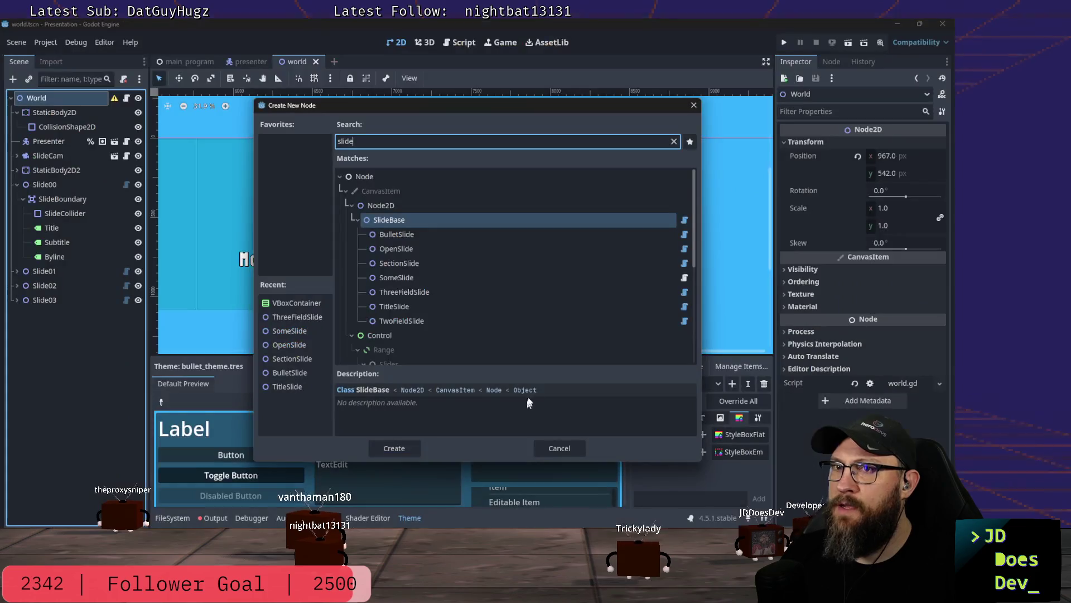
{"action": "left_click", "coordinate": [560, 448]}
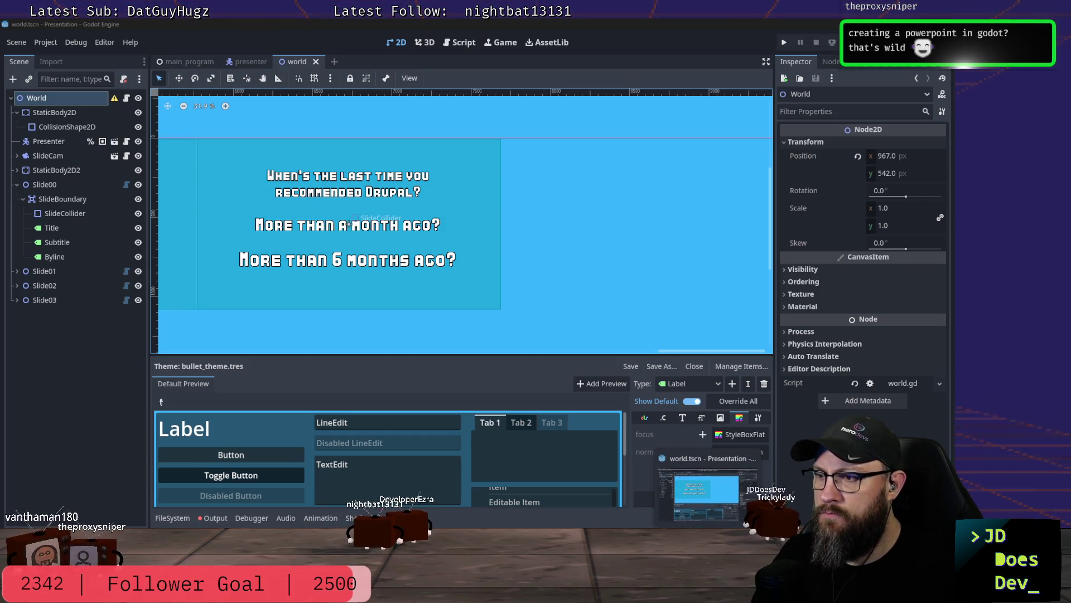
{"action": "left_click", "coordinate": [586, 491]}
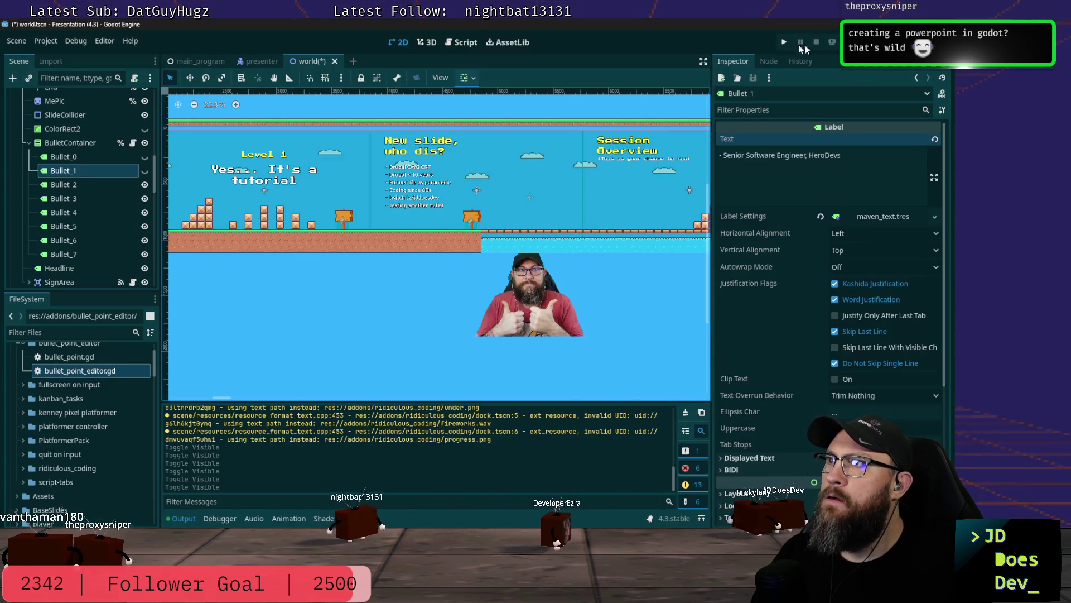
- Run the presentation and walk the player through the HERODEVS and Level 1 slides, reading the sign
{"action": "left_click", "coordinate": [784, 43]}
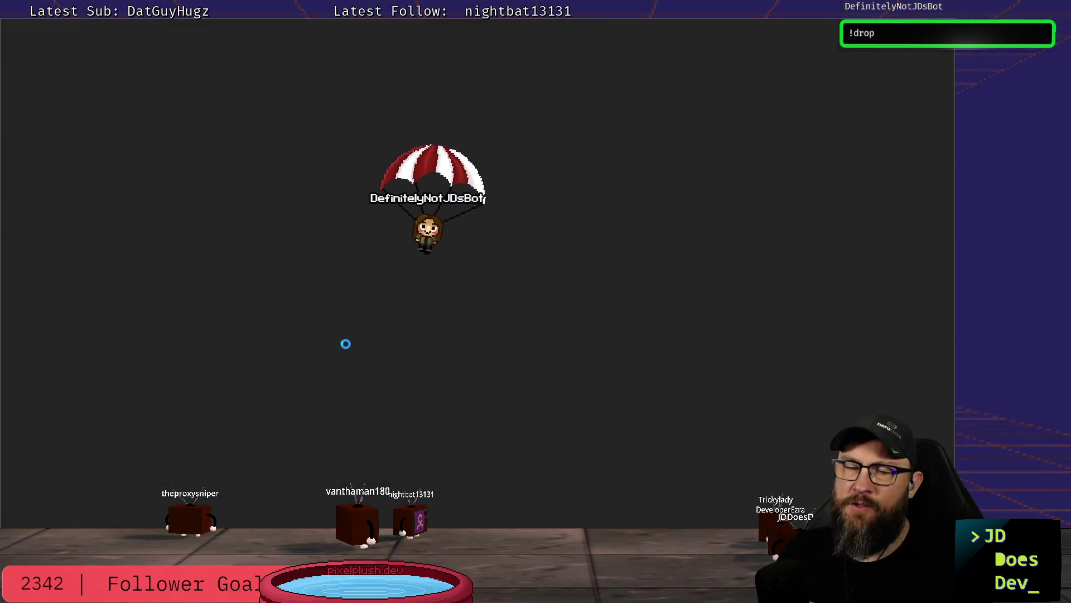
{"action": "key", "text": "Right"}
{"action": "key", "text": "space"}
{"action": "key", "text": "Right"}
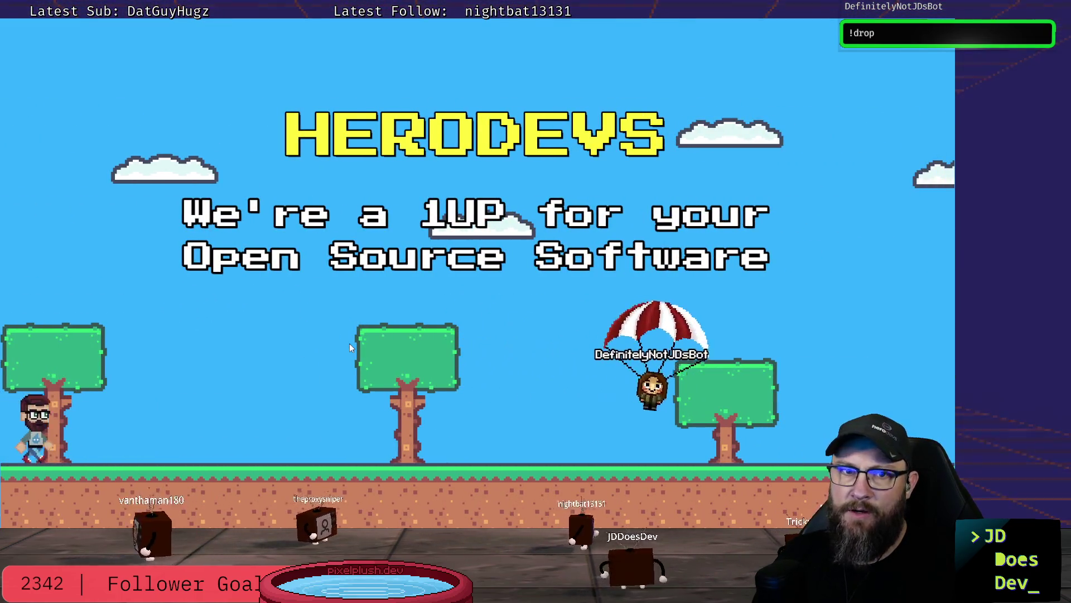
{"action": "key", "text": "Right"}
{"action": "key", "text": "Right"}
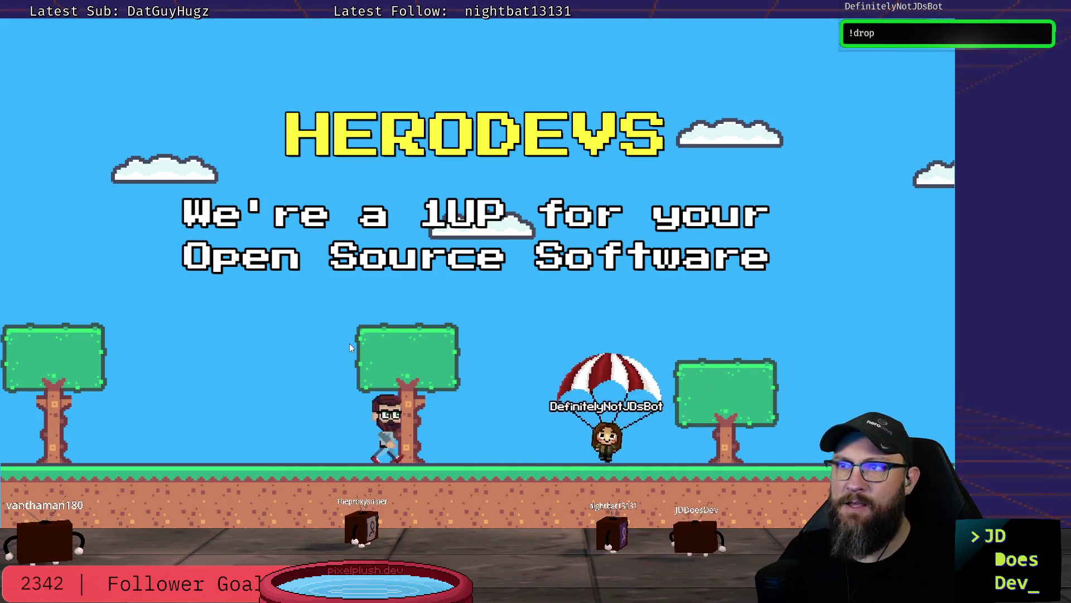
{"action": "key", "text": "Right"}
{"action": "key", "text": "space"}
{"action": "key", "text": "space"}
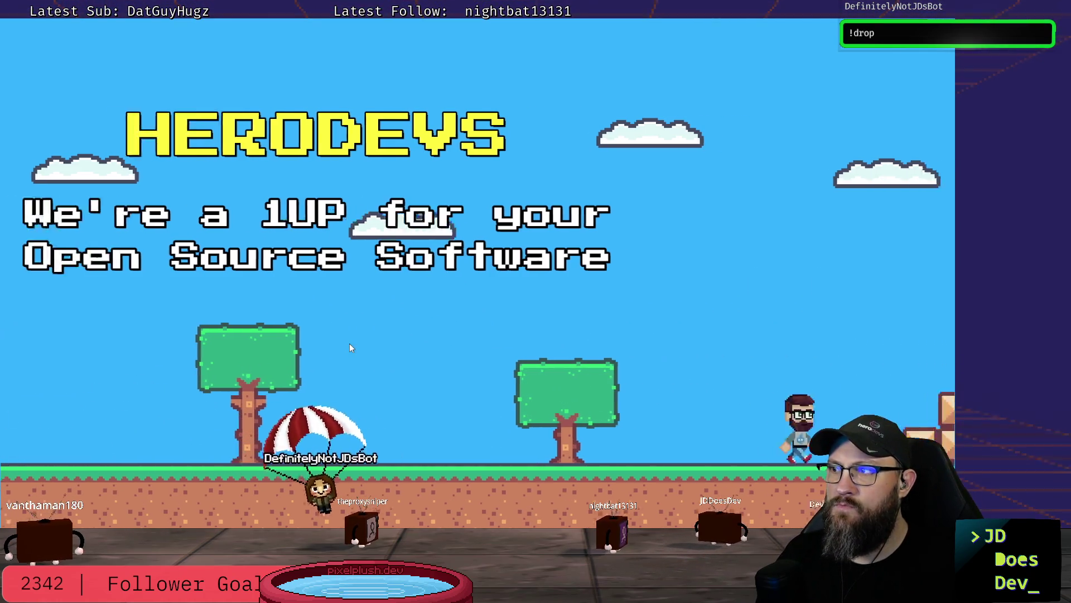
{"action": "key", "text": "Right"}
{"action": "key", "text": "space"}
{"action": "key", "text": "Right"}
{"action": "key", "text": "space"}
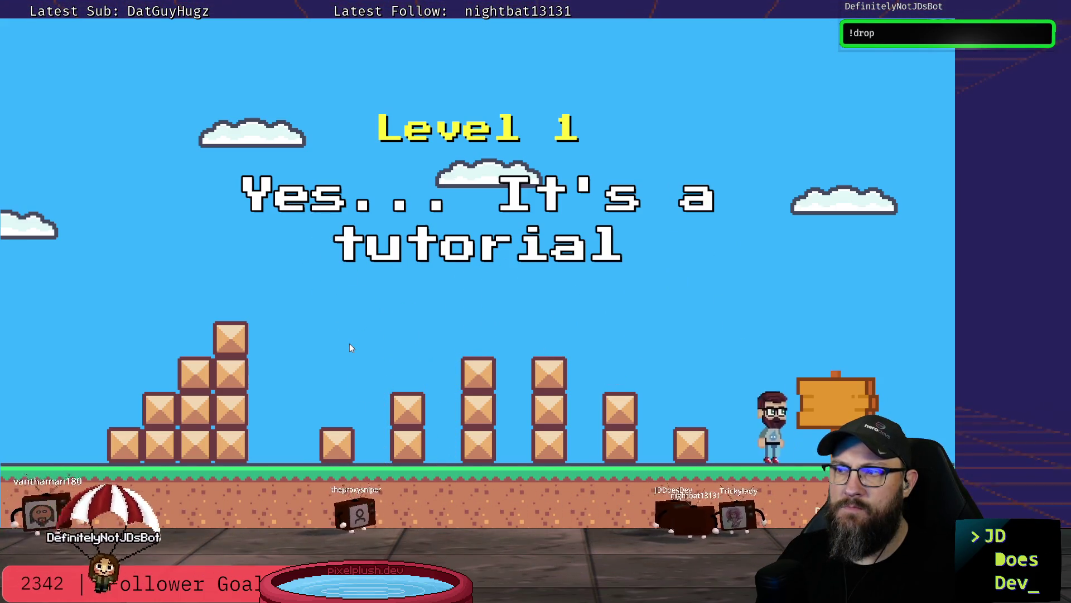
{"action": "key", "text": "Right"}
{"action": "key", "text": "e"}
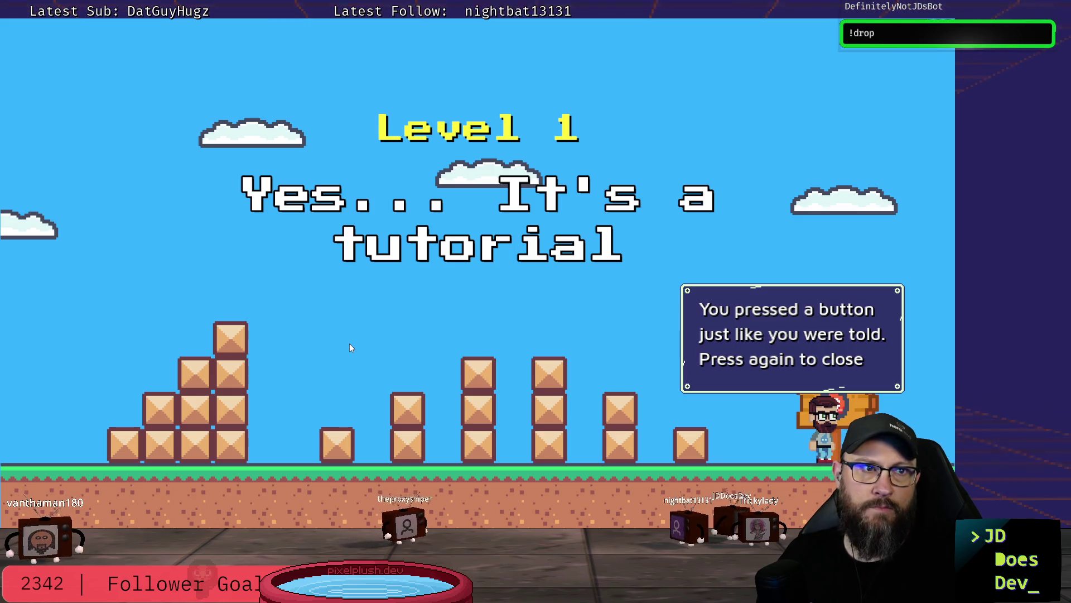
{"action": "key", "text": "e"}
{"action": "key", "text": "Right"}
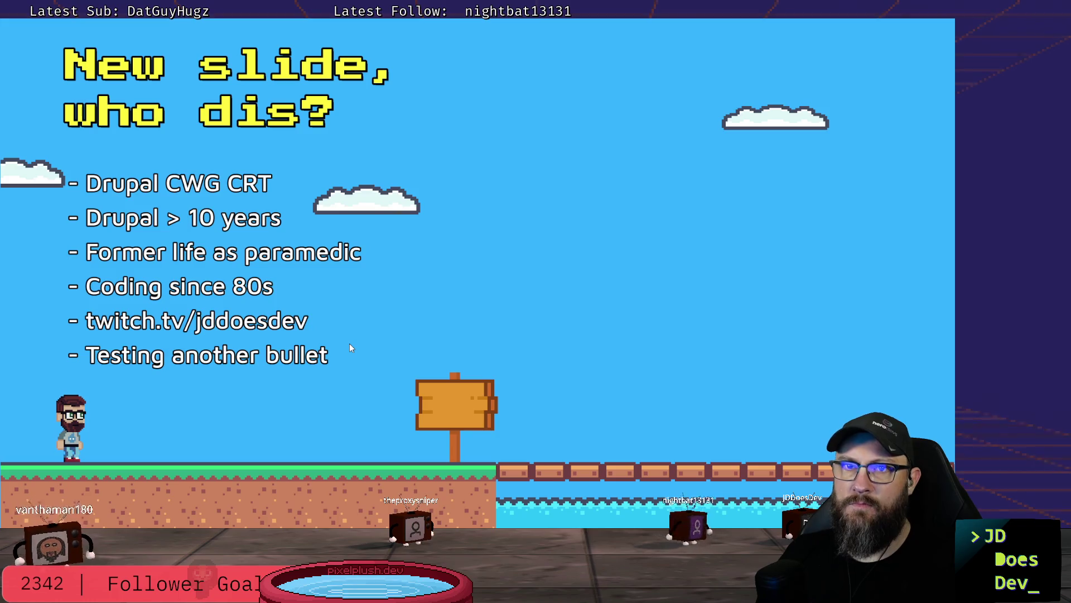
- Walk the player across the bridge and up the staircase, then view Session Overview full-screen
{"action": "key", "text": "alt+Tab"}
{"action": "key", "text": "Right"}
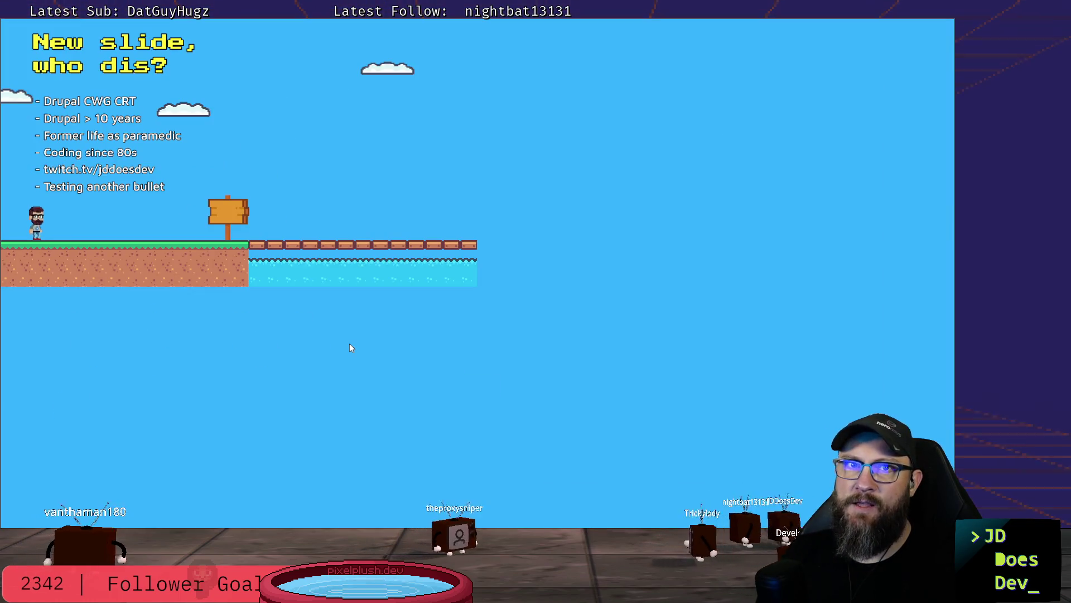
{"action": "key", "text": "Right"}
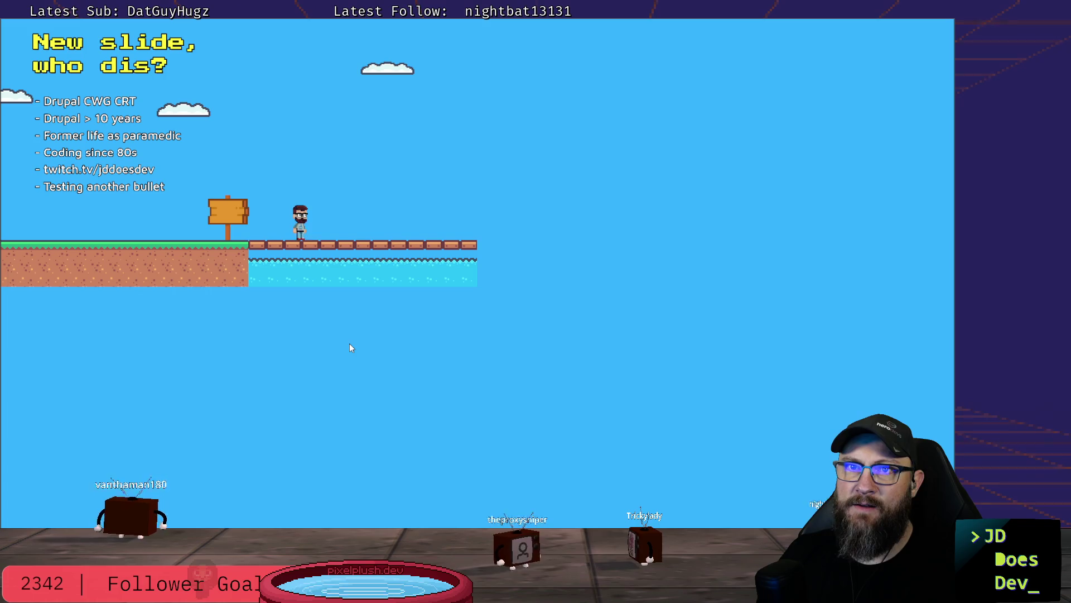
{"action": "key", "text": "Left"}
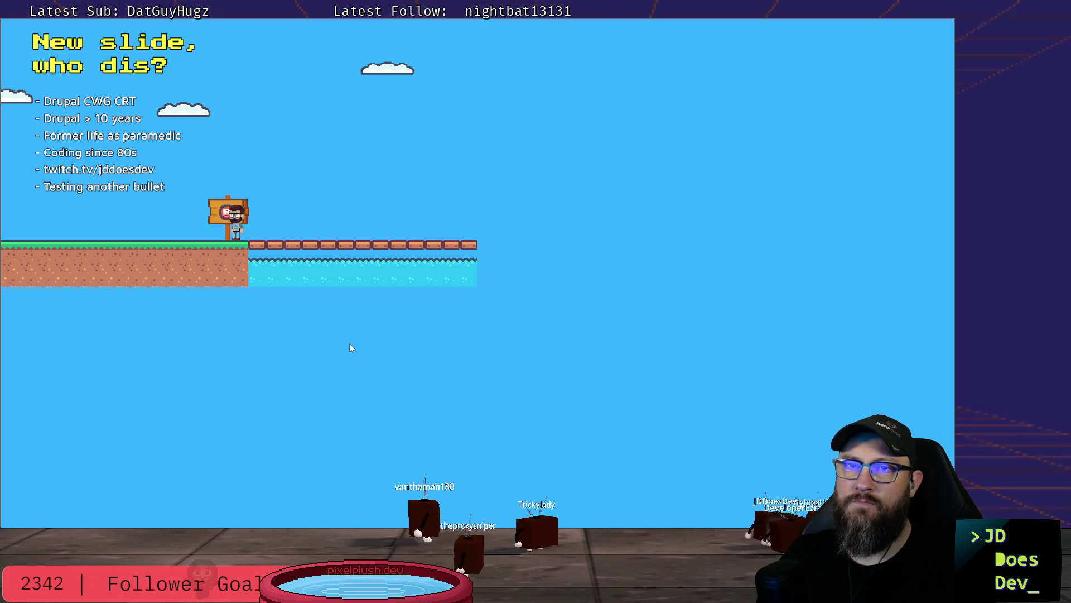
{"action": "key", "text": "Left"}
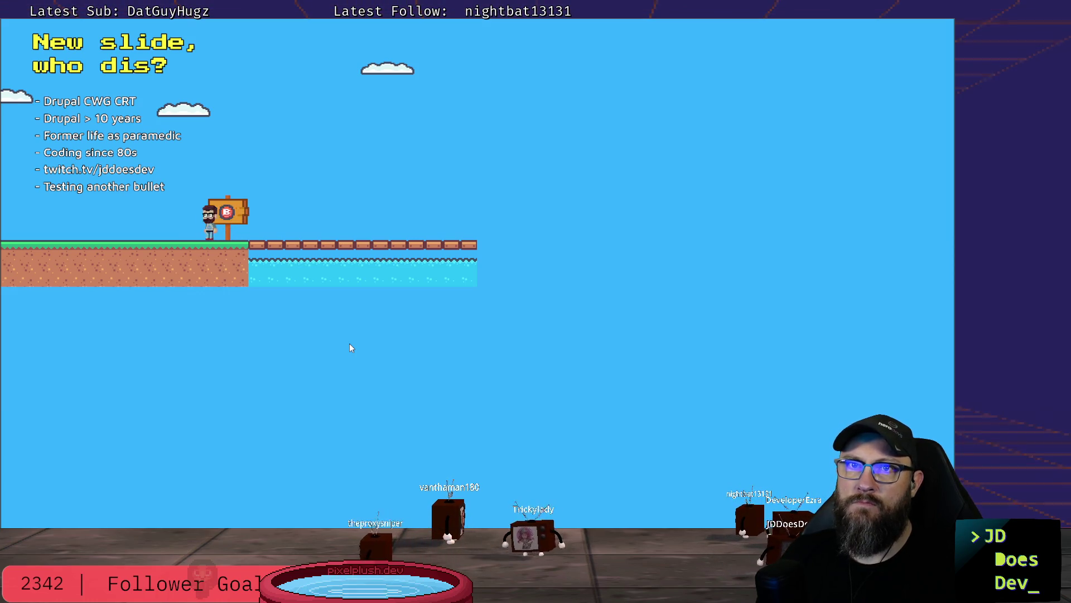
{"action": "key", "text": "Right"}
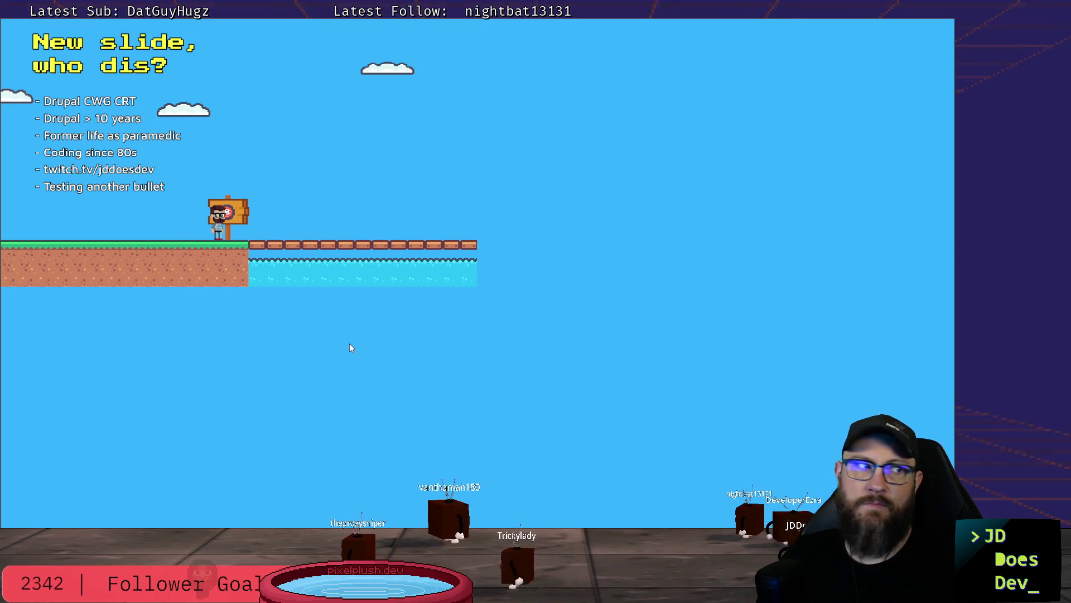
{"action": "key", "text": "Right"}
{"action": "key", "text": "Right"}
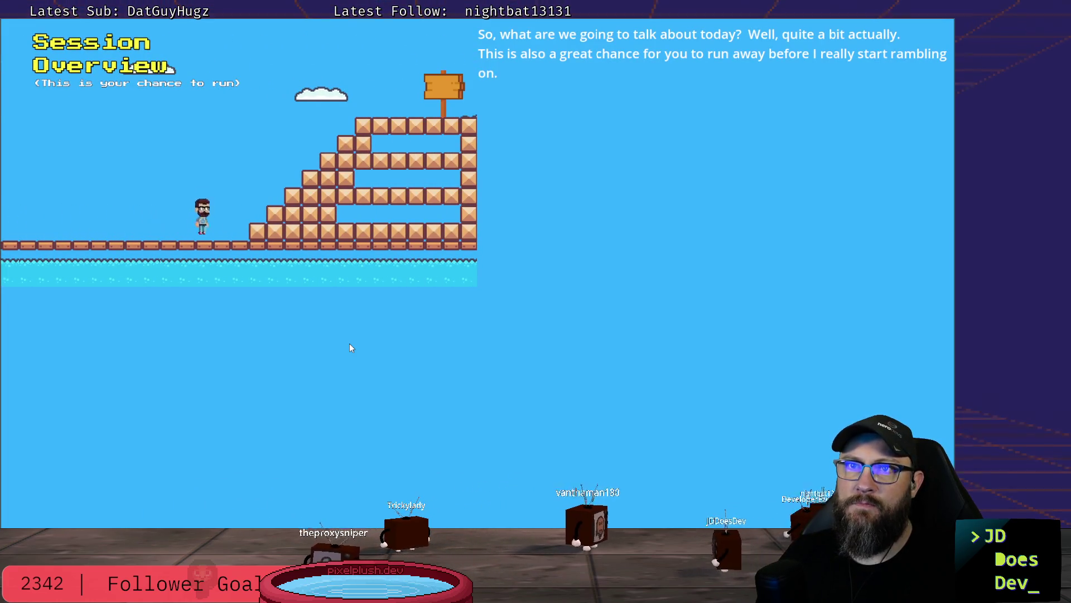
{"action": "key", "text": "Right"}
{"action": "key", "text": "space"}
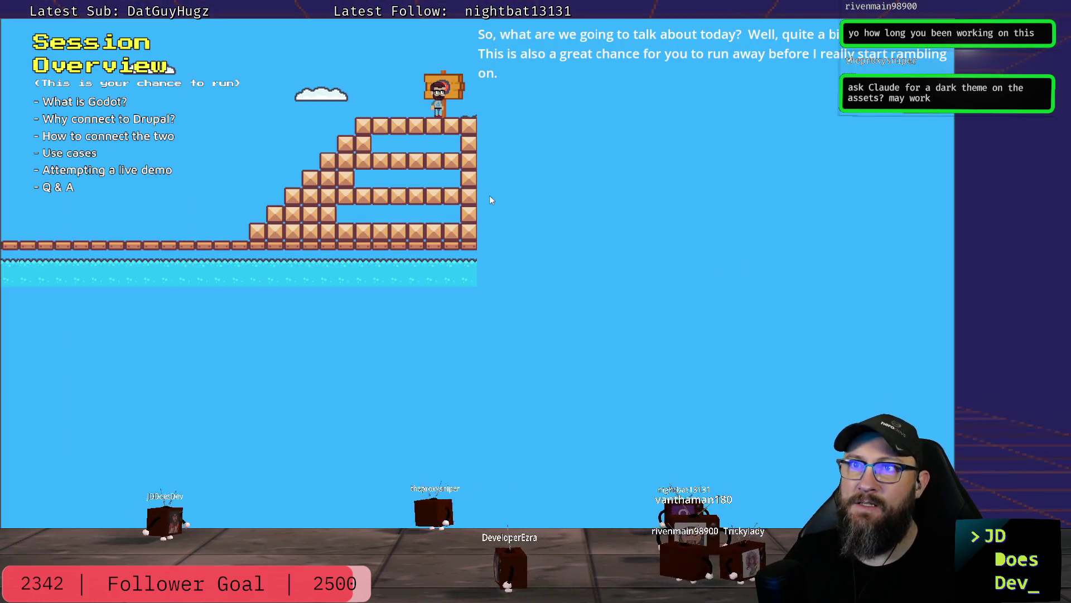
{"action": "key", "text": "alt+Tab"}
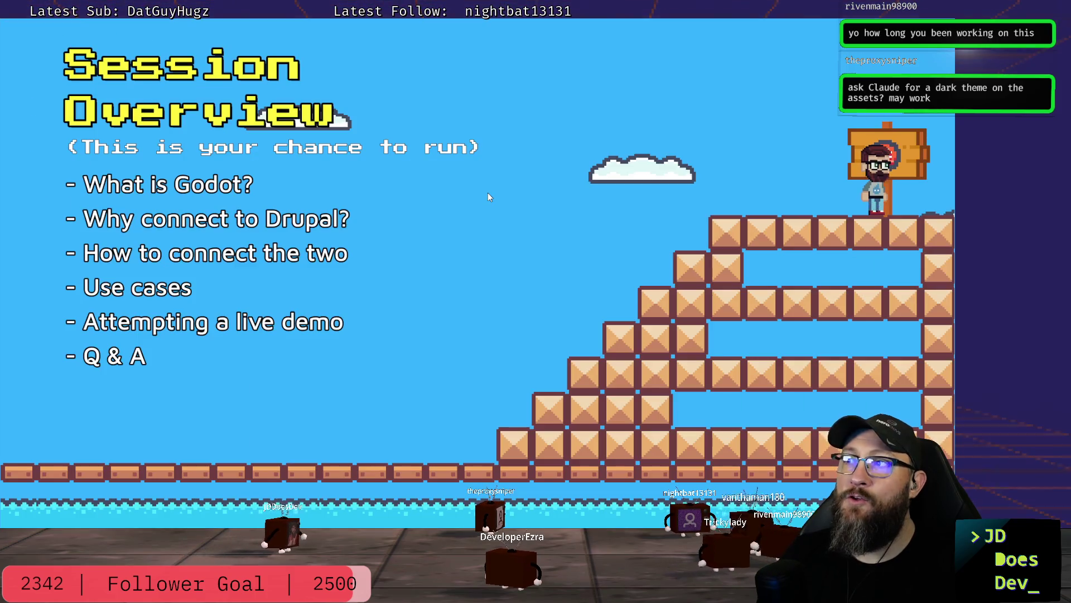
- Advance from 'What Is Godot?' to the 'Drupal API' slide, then stop the scene in world.tscn
{"action": "key", "text": "Right"}
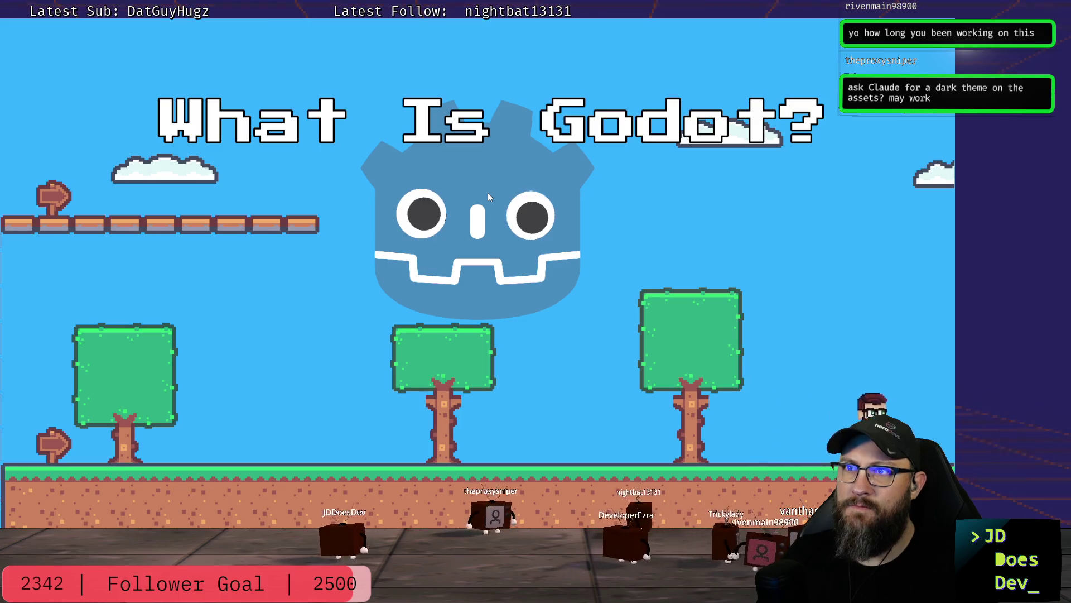
{"action": "key", "text": "Right"}
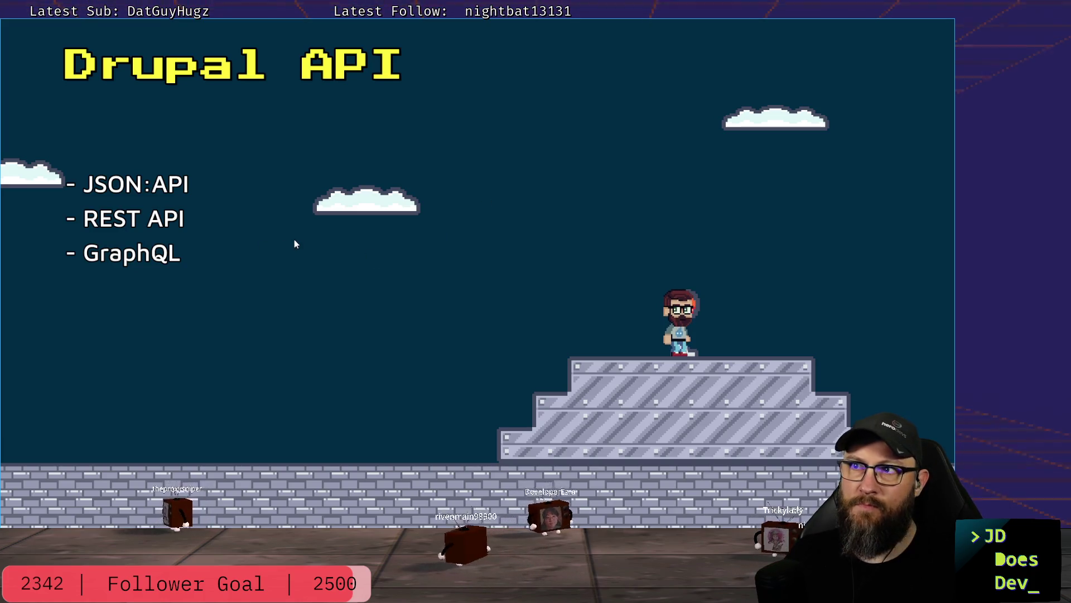
{"action": "key", "text": "alt+Tab"}
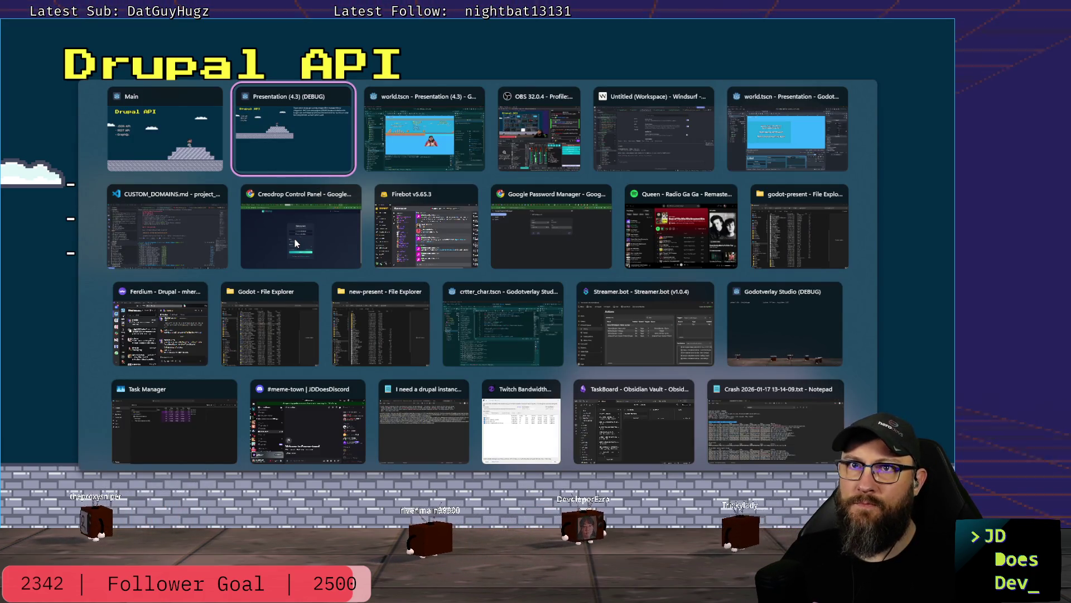
{"action": "key", "text": "alt+Tab"}
{"action": "key", "text": "alt+Tab"}
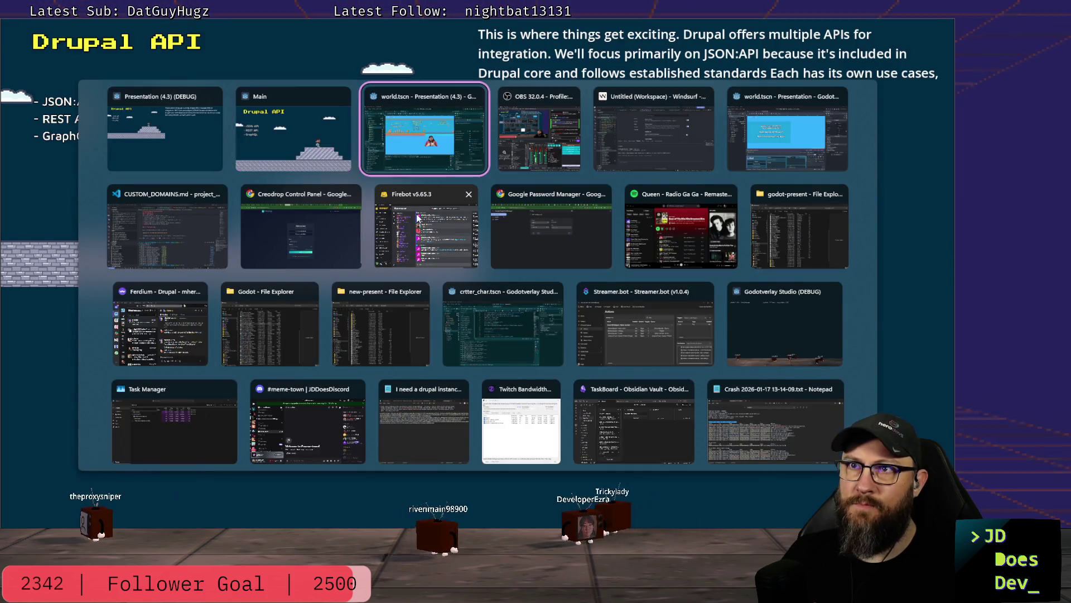
{"action": "left_click", "coordinate": [815, 43]}
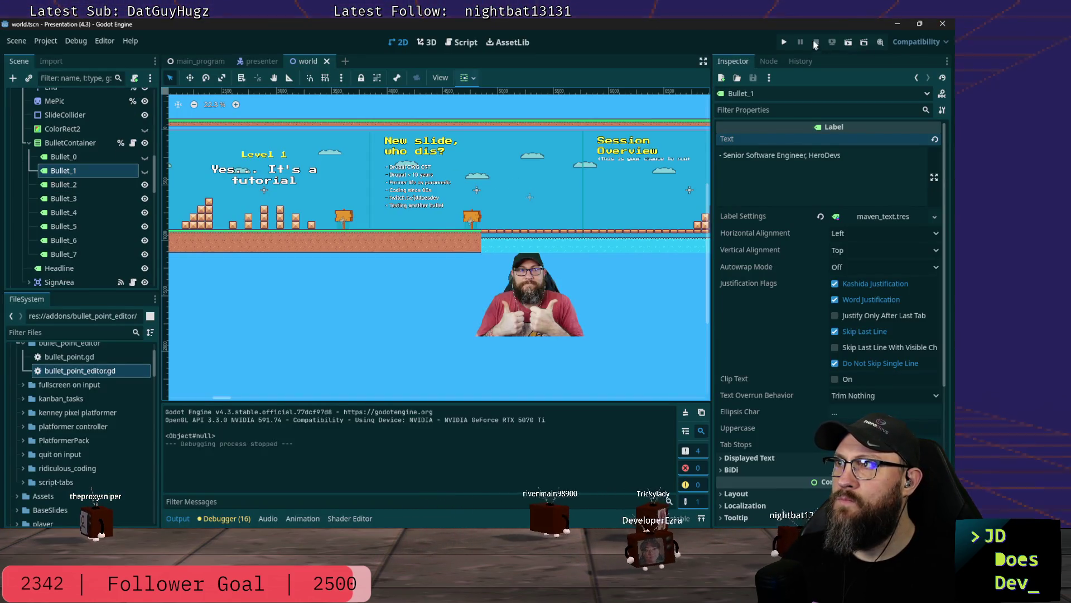
- Minimize the Godot 4.3 Presentation window to reveal the Godot 4.5 editor with bullet_theme.tres
{"action": "left_click", "coordinate": [896, 24]}
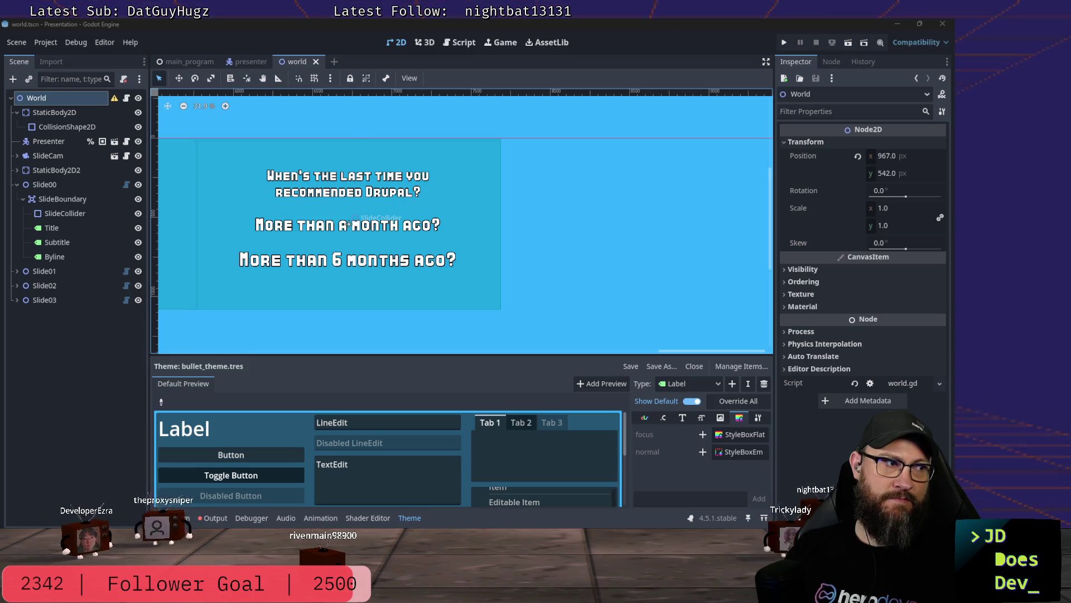
{"action": "key", "text": "alt+Tab"}
{"action": "key", "text": "alt+Tab"}
{"action": "key", "text": "alt+Tab"}
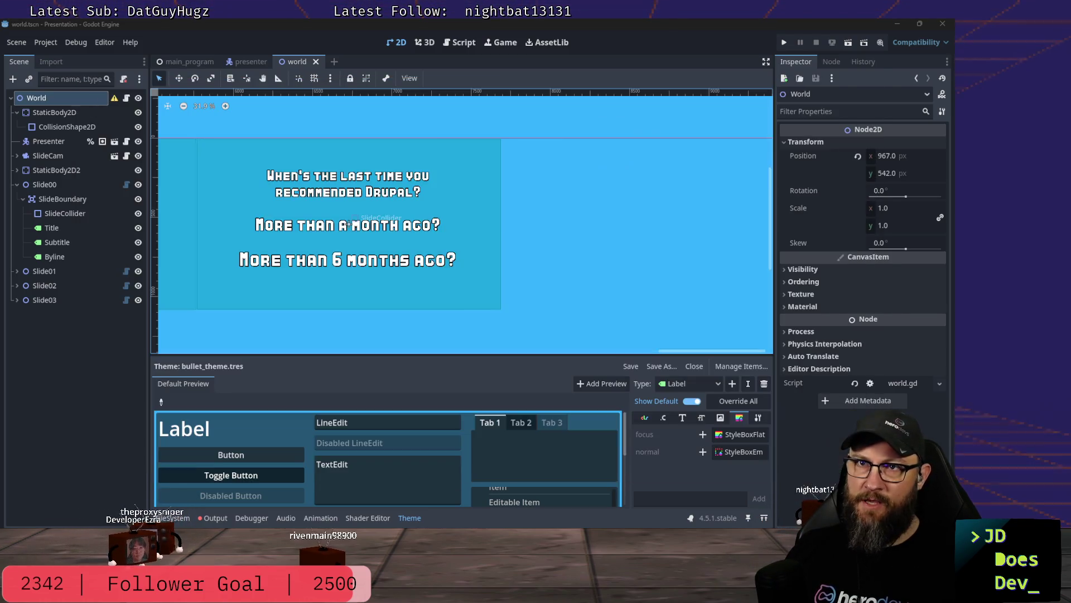
{"action": "key", "text": "alt+Tab"}
{"action": "key", "text": "alt+Tab"}
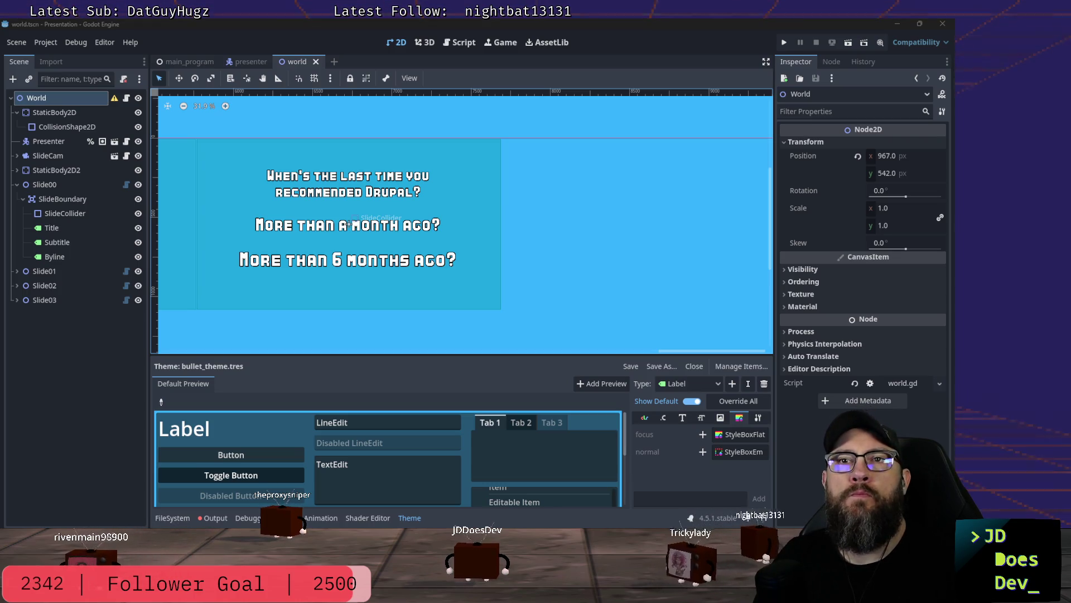
{"action": "key", "text": "alt+Tab"}
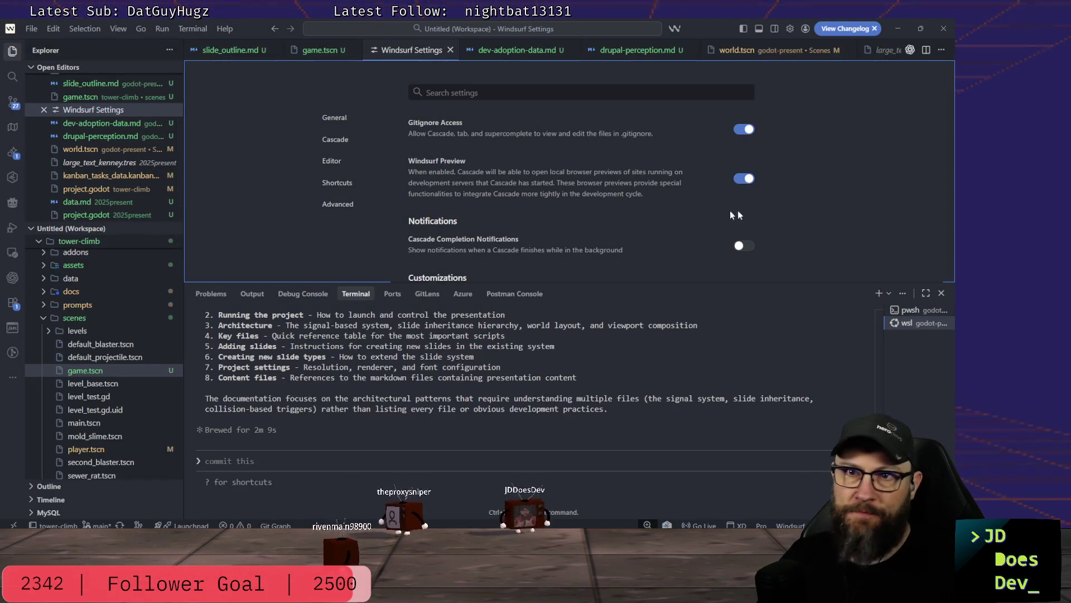
- Scroll the terminal to review Claude's report on the new CLAUDE.md for Godot Present
{"action": "scroll", "coordinate": [335, 467], "scroll_direction": "up", "scroll_amount": 3}
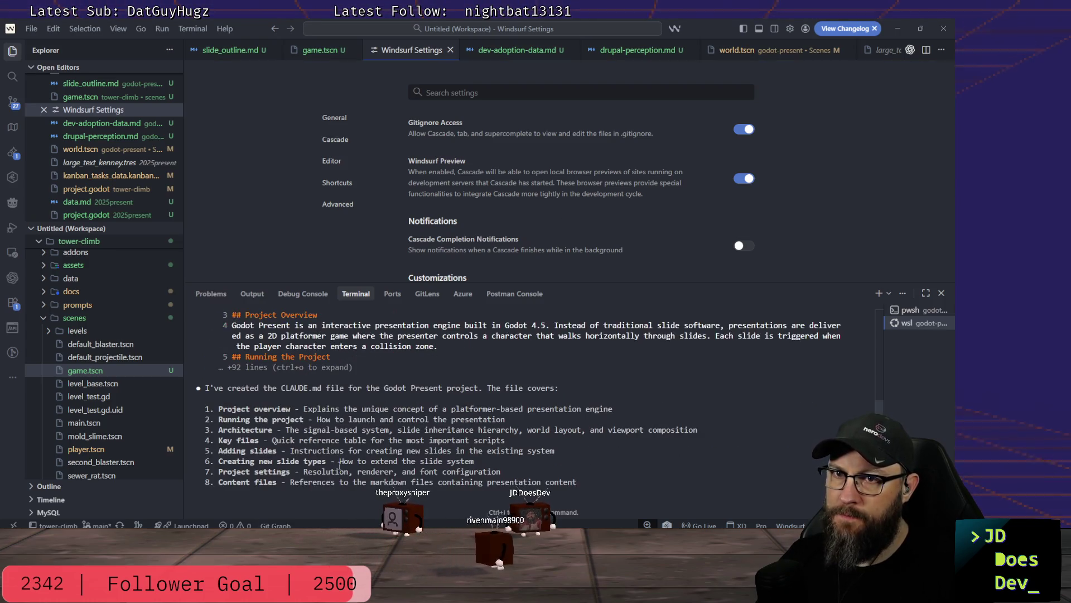
{"action": "scroll", "coordinate": [342, 463], "scroll_direction": "down", "scroll_amount": 3}
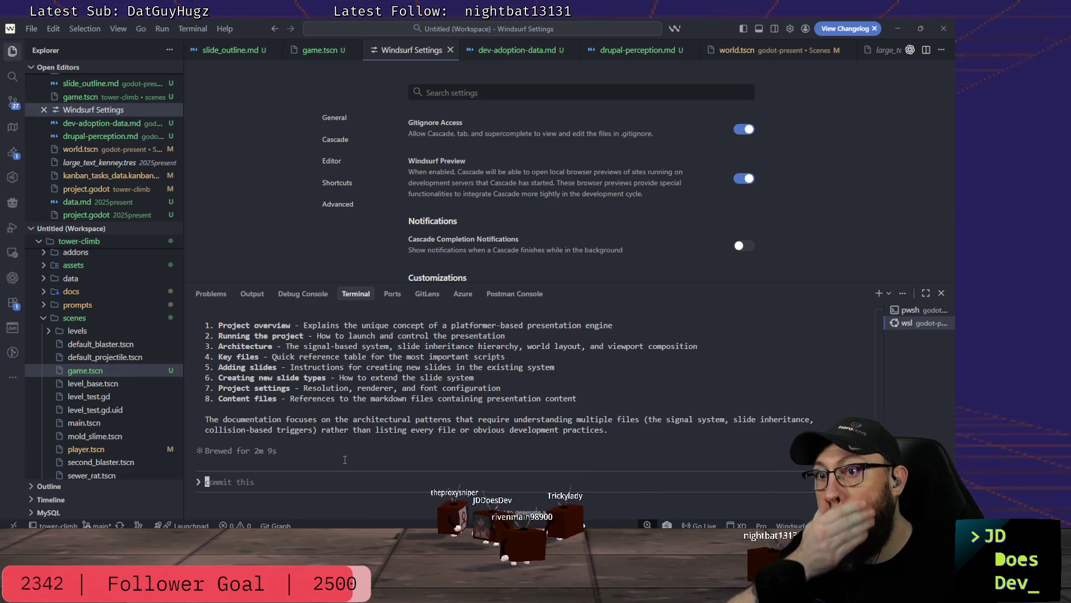
{"action": "scroll", "coordinate": [344, 489], "scroll_direction": "down", "scroll_amount": 1}
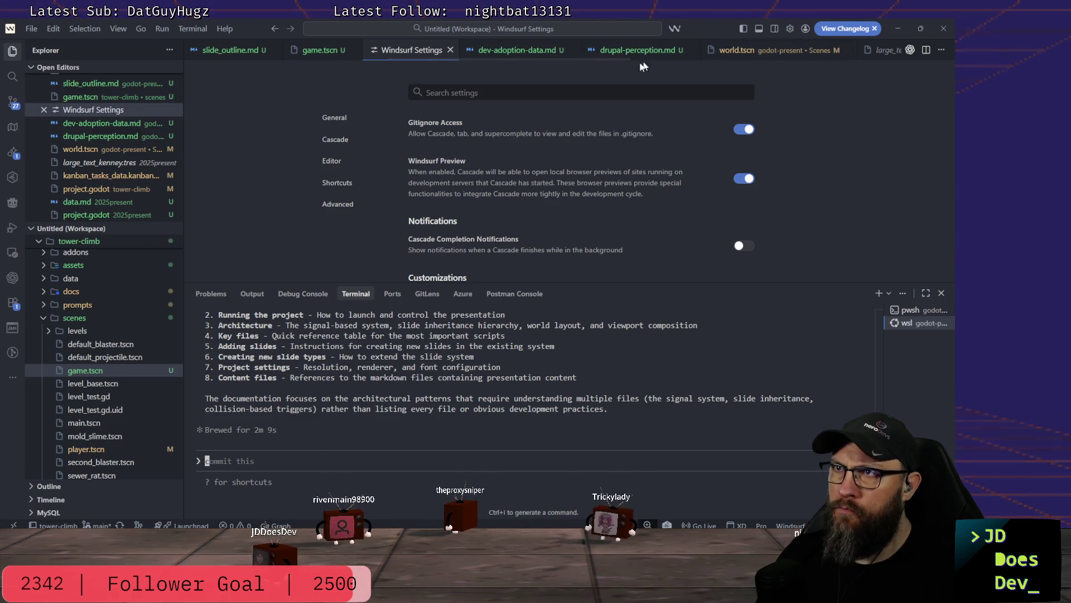
{"action": "scroll", "coordinate": [346, 53], "scroll_direction": "up", "scroll_amount": 1}
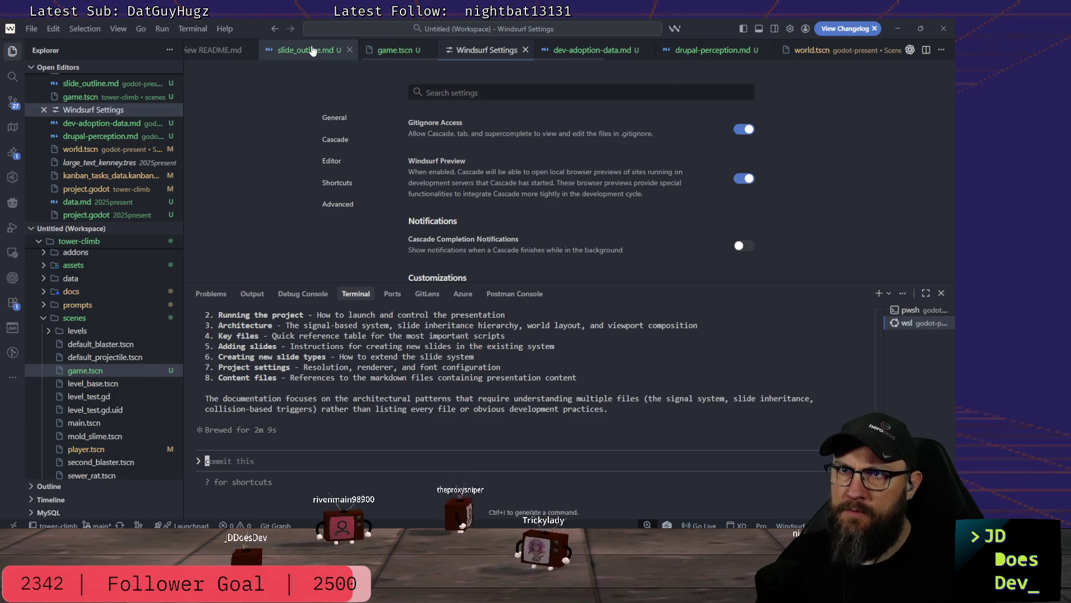
{"action": "left_click", "coordinate": [312, 51]}
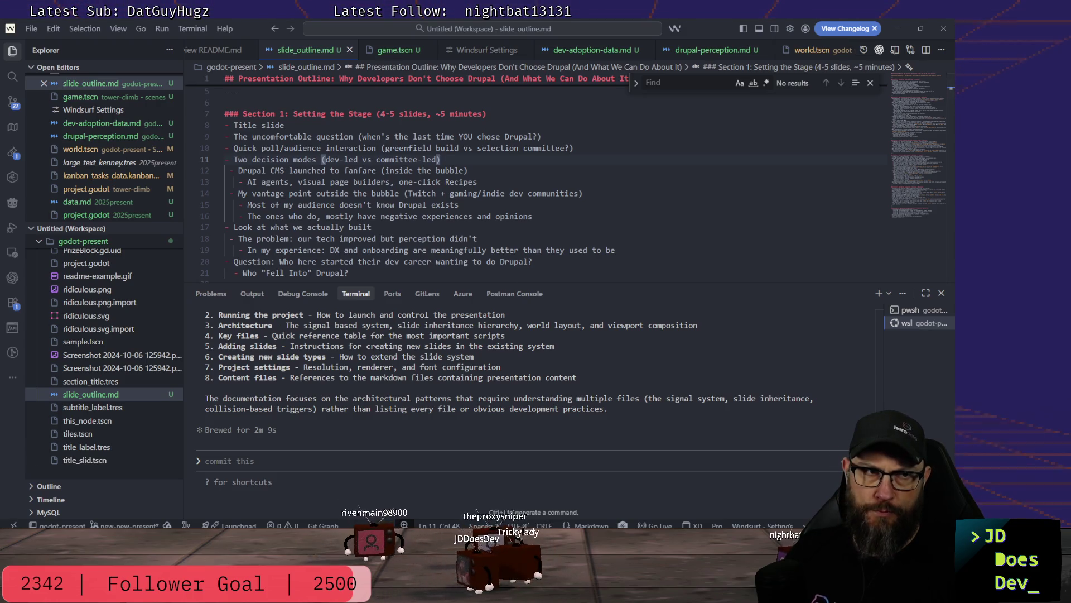
{"action": "left_click", "coordinate": [325, 458]}
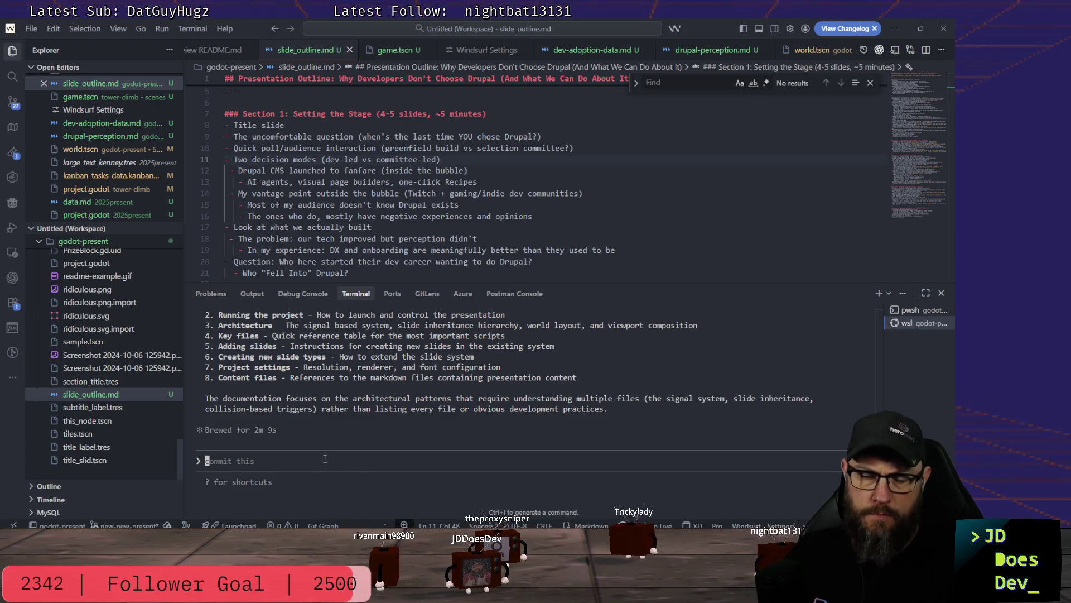
{"action": "type", "text": "I want you to "}
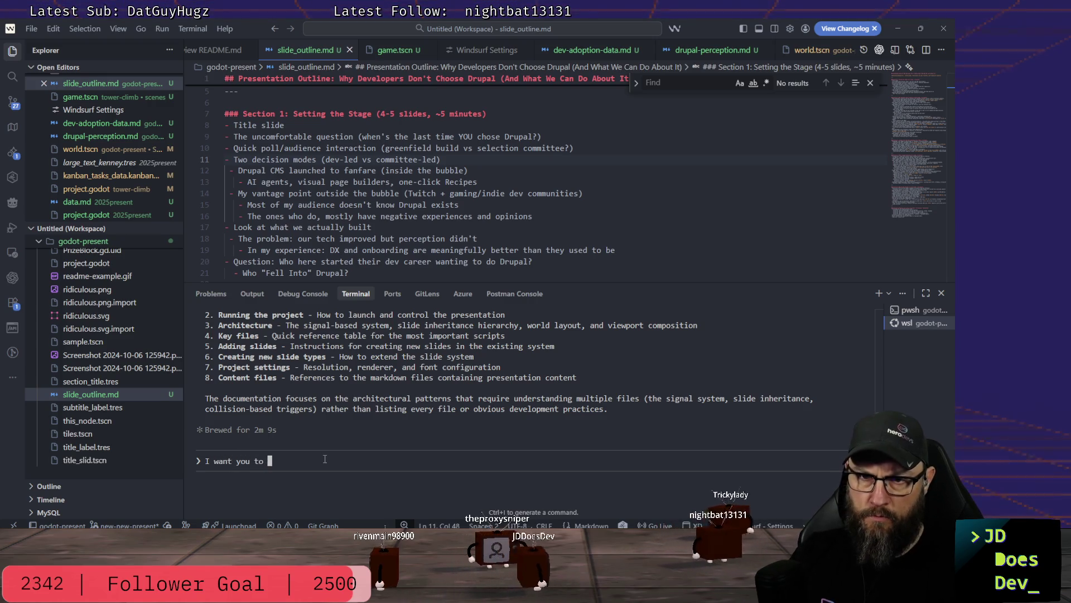
{"action": "type", "text": "create a prompt for creat"}
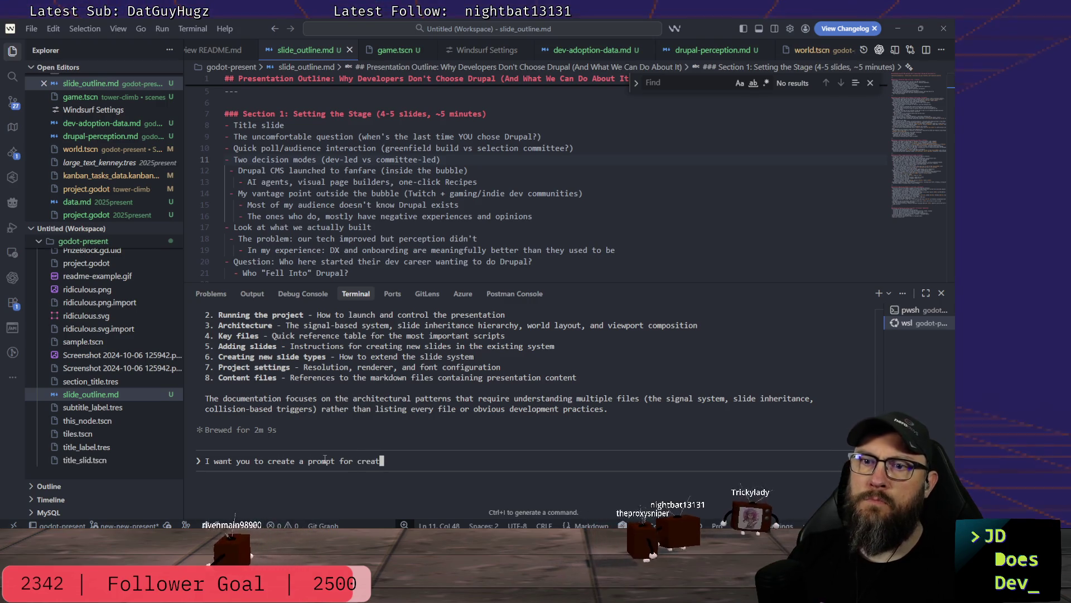
{"action": "type", "text": "ing slides in"}
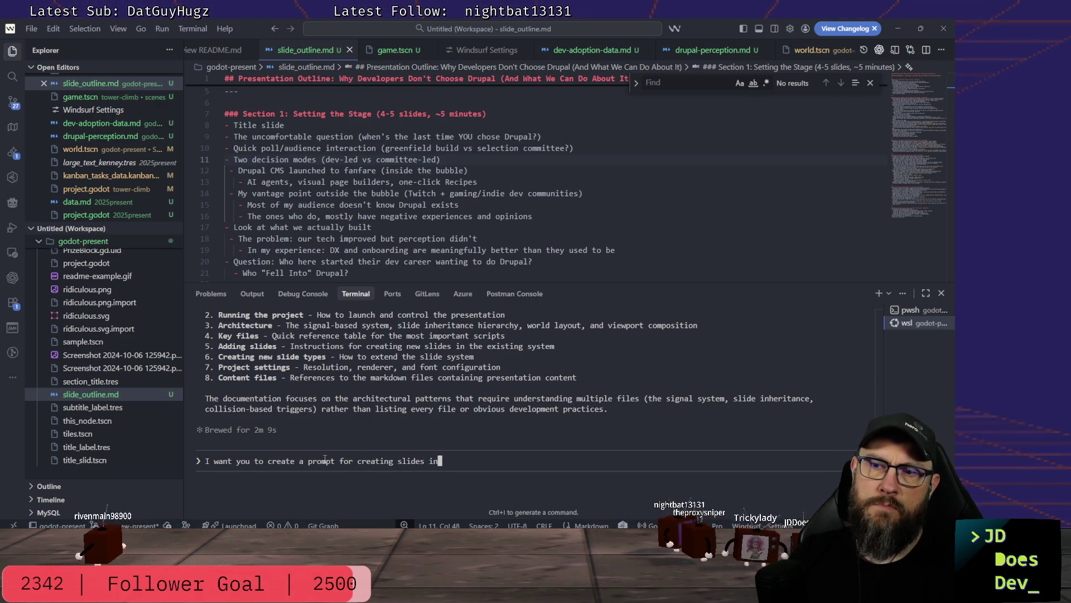
{"action": "type", "text": " the @world"}
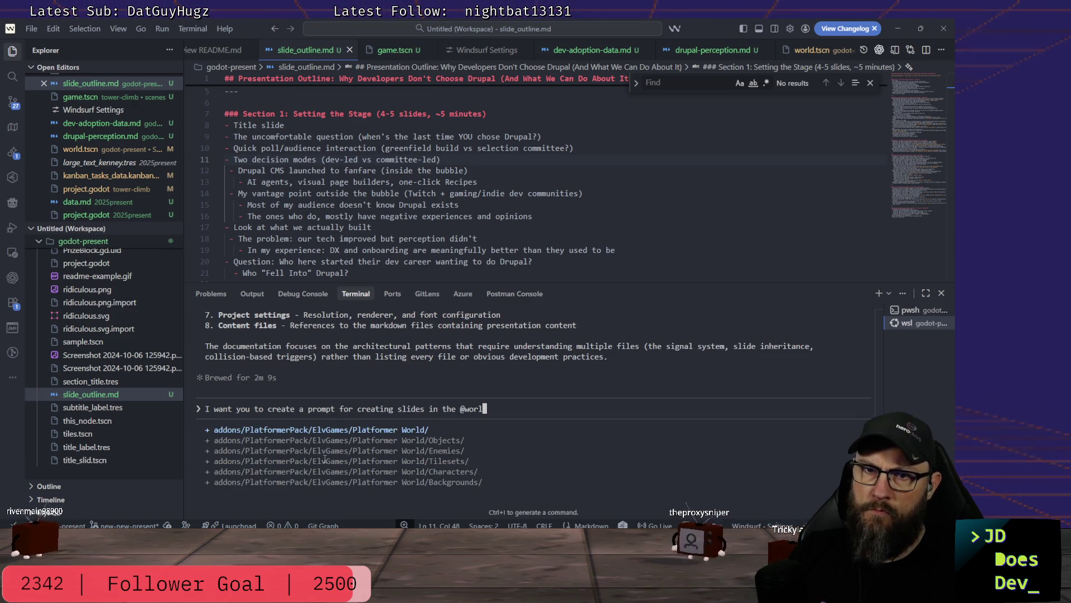
{"action": "type", "text": ".t"}
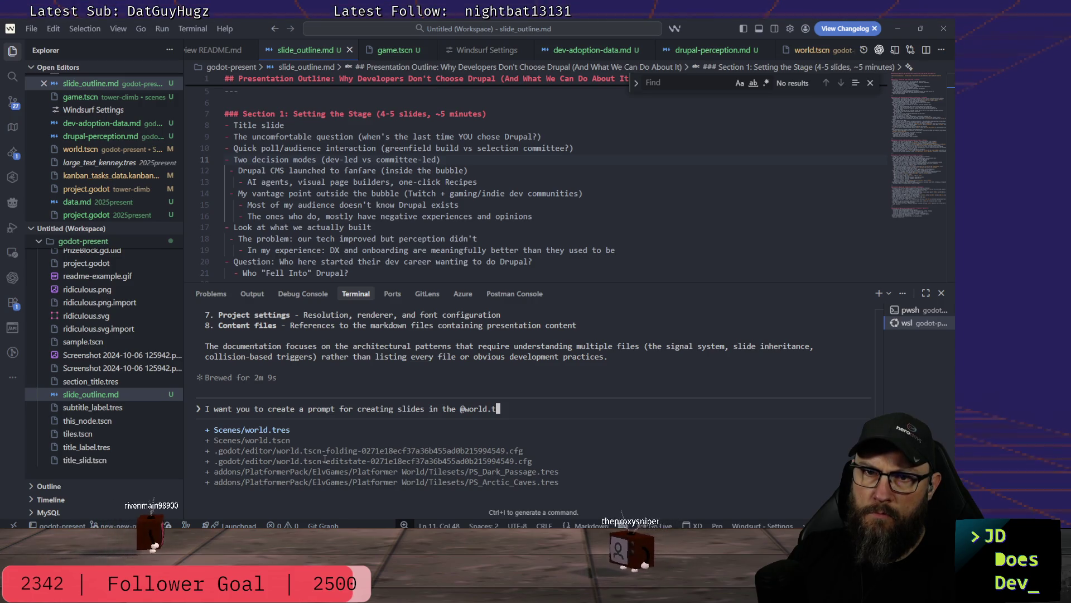
{"action": "key", "text": "Tab"}
- Add 'using the existing slide classes.' and start the next sentence with 'When the prompt runs' instead of 'I want you to ask'
{"action": "key", "text": "BackSpace"}
{"action": "key", "text": "BackSpace"}
{"action": "key", "text": "BackSpace"}
{"action": "type", "text": "s/"}
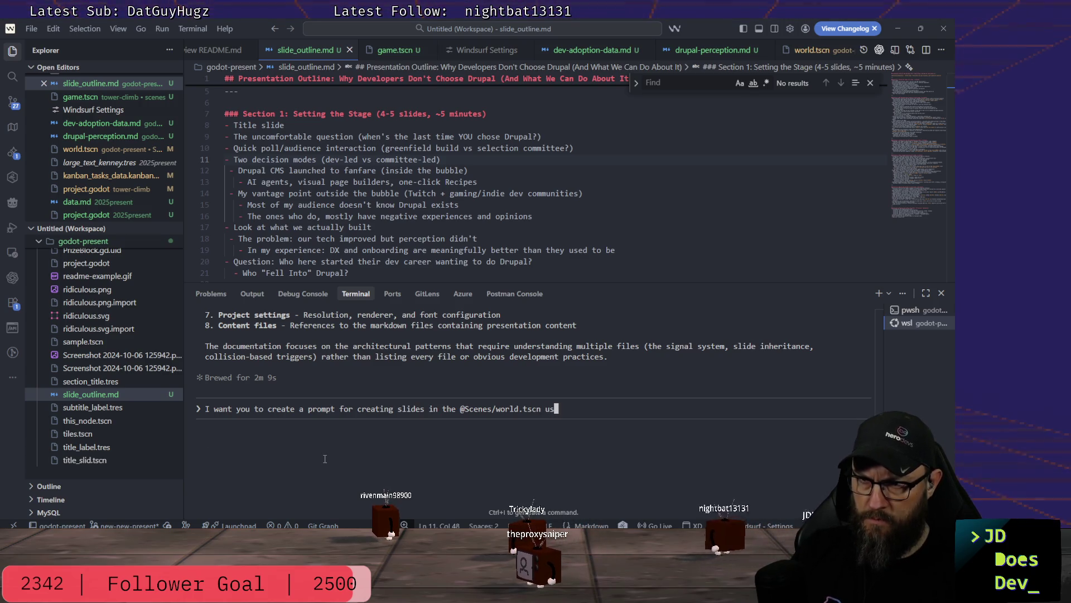
{"action": "type", "text": "ing the existing slide classes.  I want "}
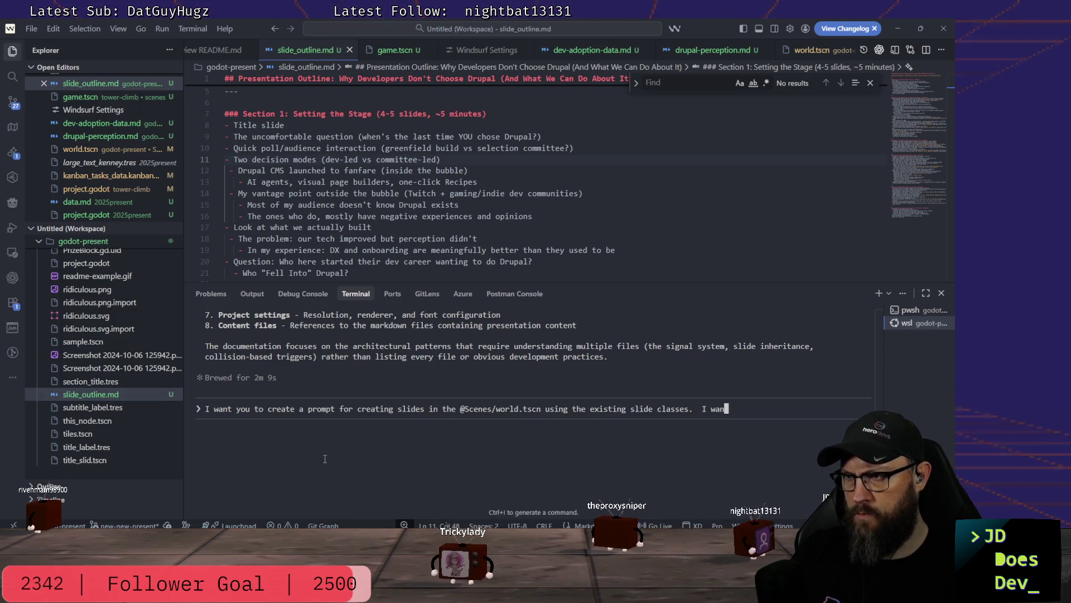
{"action": "type", "text": "you to ask"}
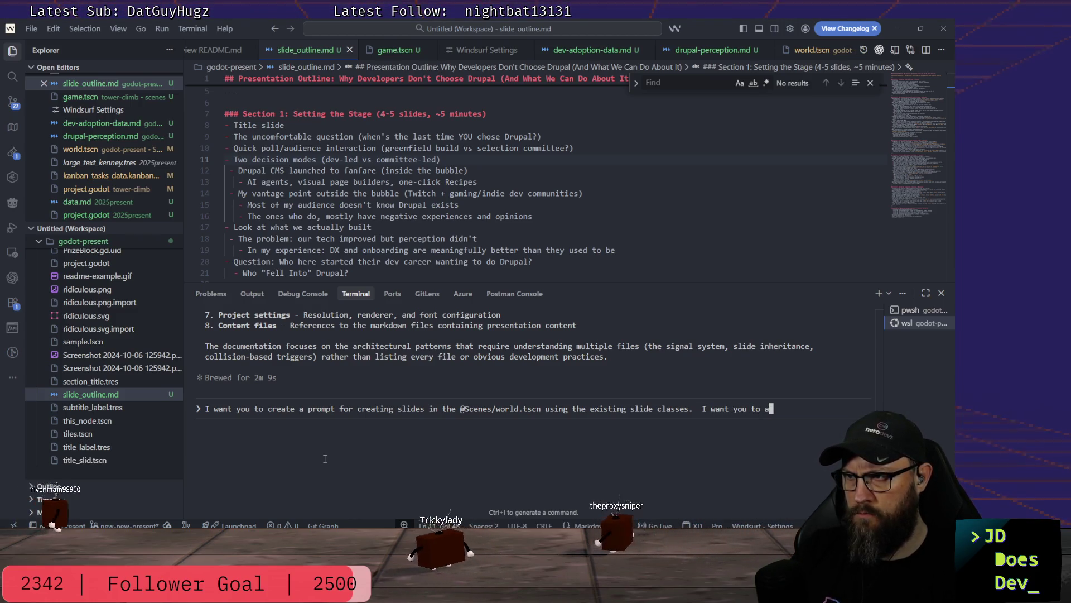
{"action": "key", "text": "BackSpace"}
{"action": "key", "text": "BackSpace"}
{"action": "key", "text": "BackSpace"}
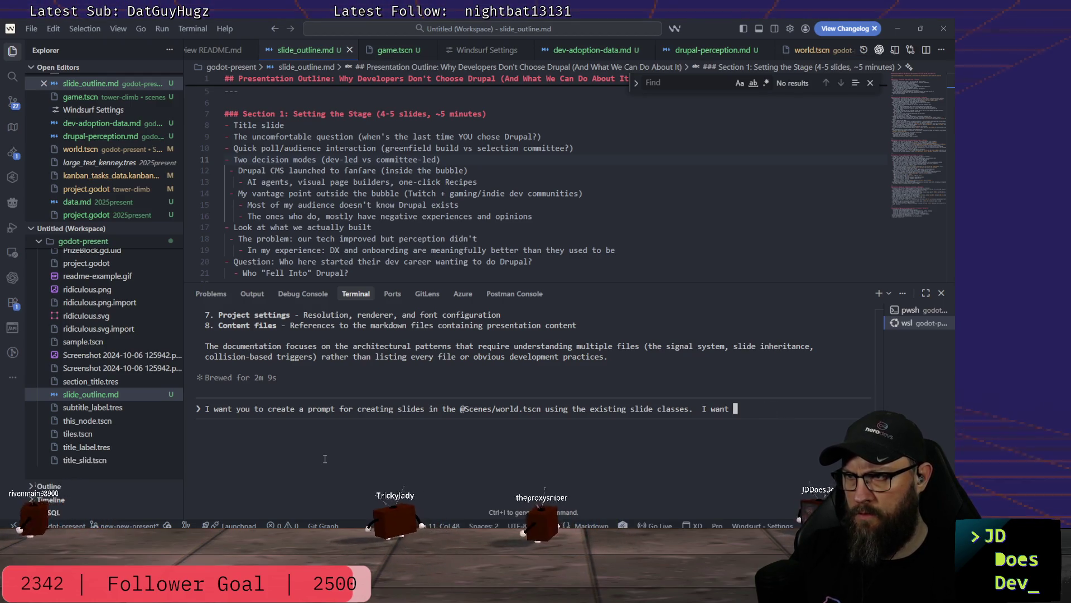
{"action": "type", "text": "When the prompt runs"}
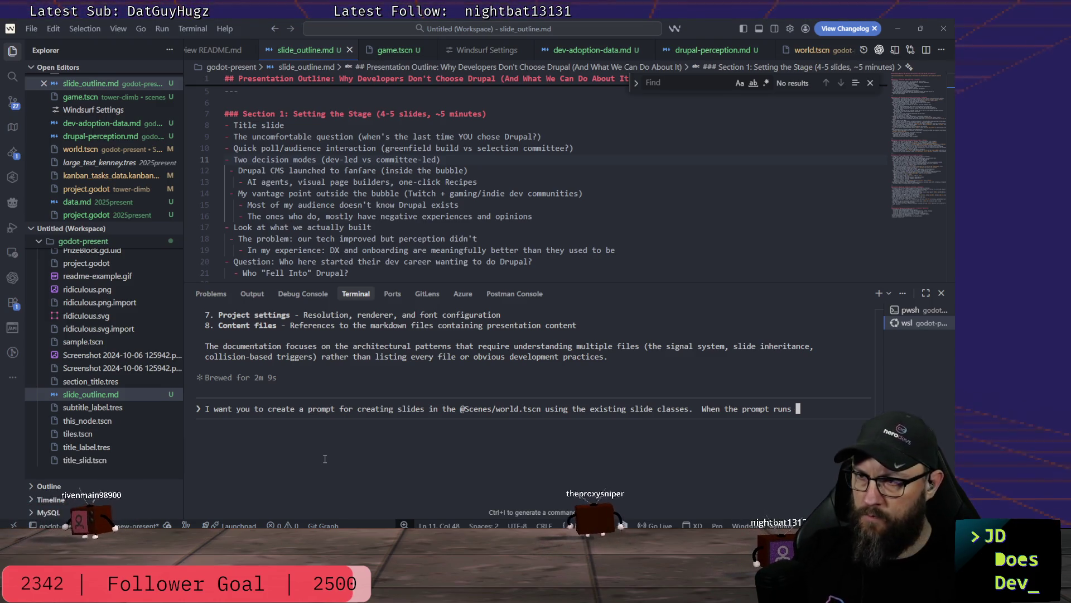
- Add that it asks the slide type, then its data, with each slide at a multiple of 1920
{"action": "type", "text": "you will ask what kind of s"}
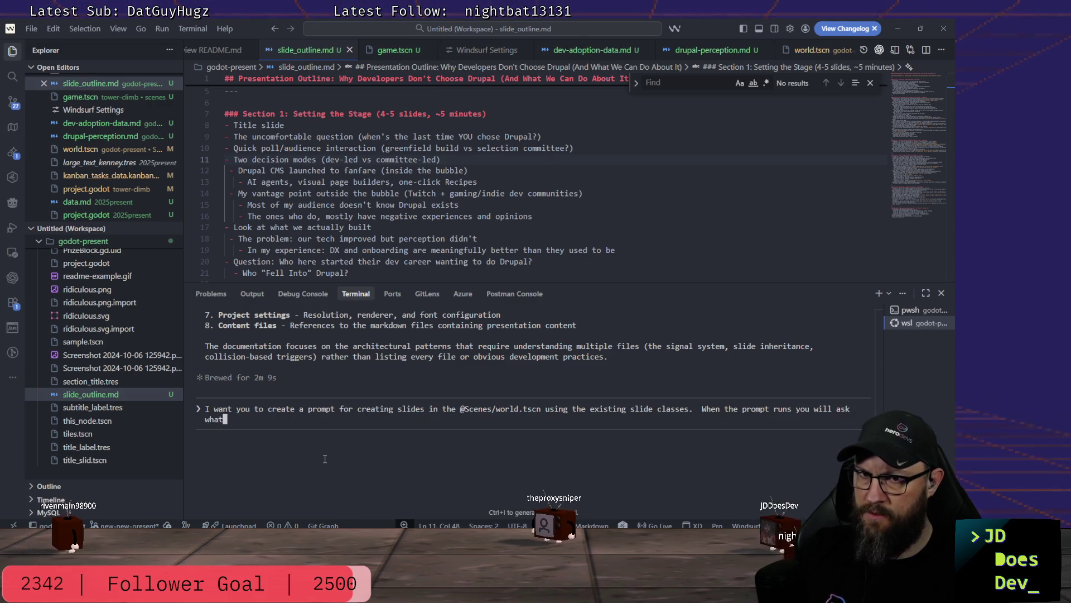
{"action": "type", "text": "lide to create, what the"}
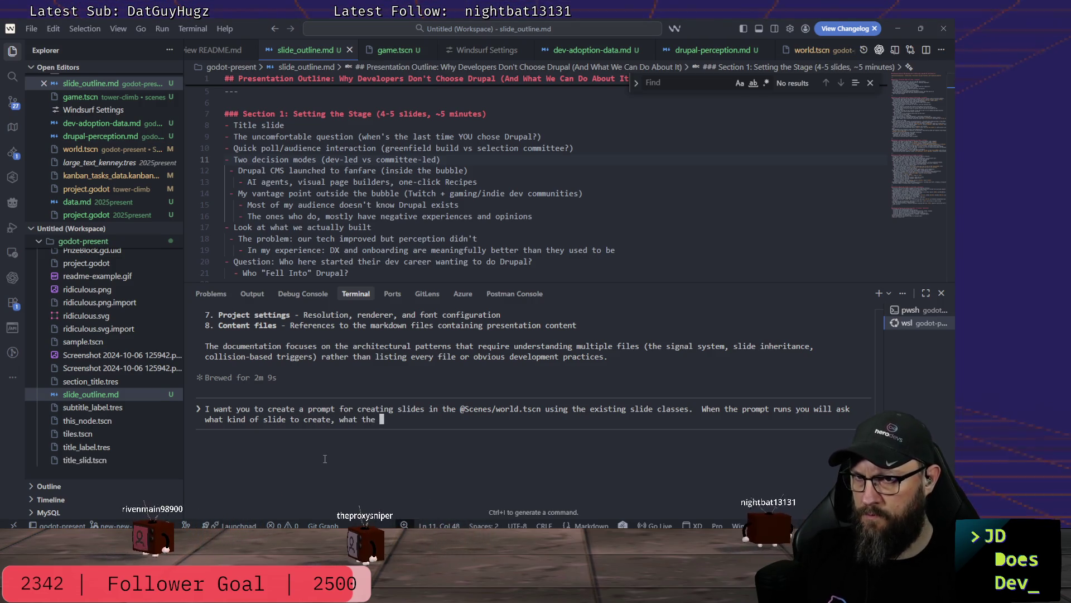
{"action": "key", "text": "BackSpace"}
{"action": "key", "text": "BackSpace"}
{"action": "key", "text": "BackSpace"}
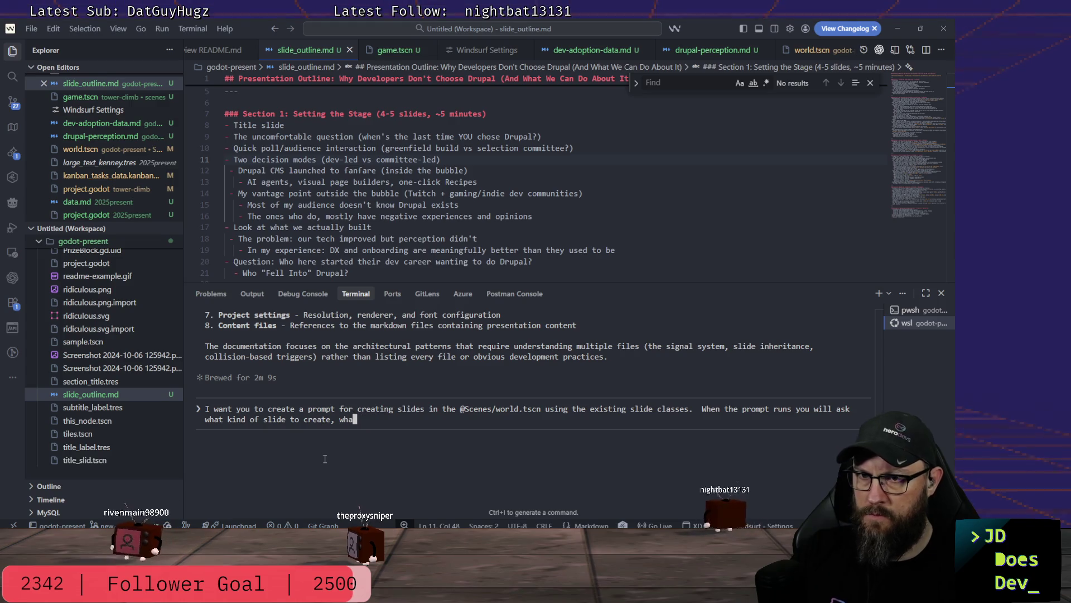
{"action": "type", "text": "and then bas"}
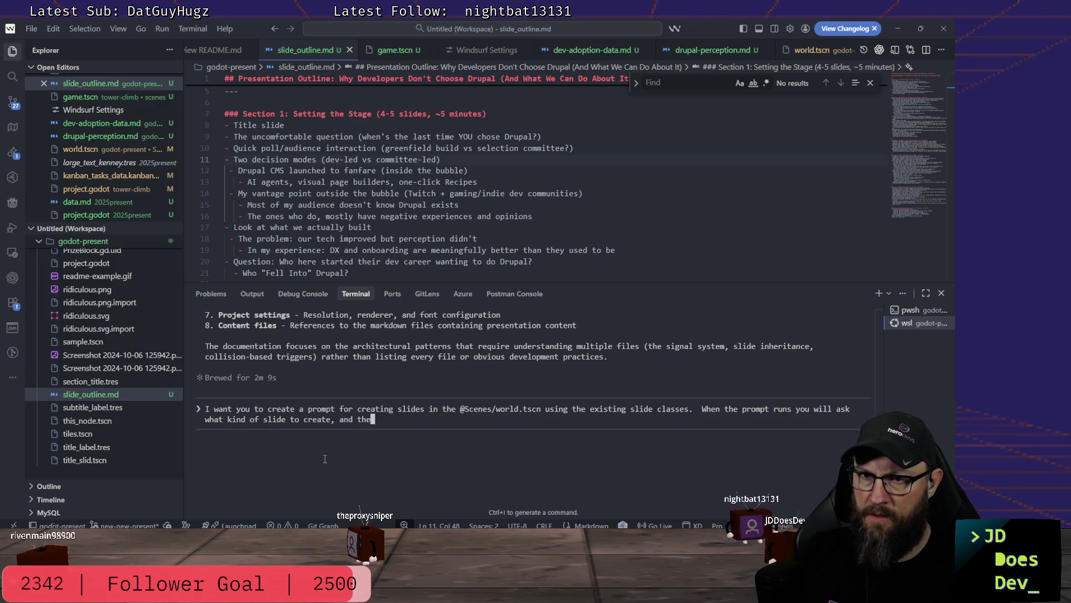
{"action": "type", "text": "ed on tha"}
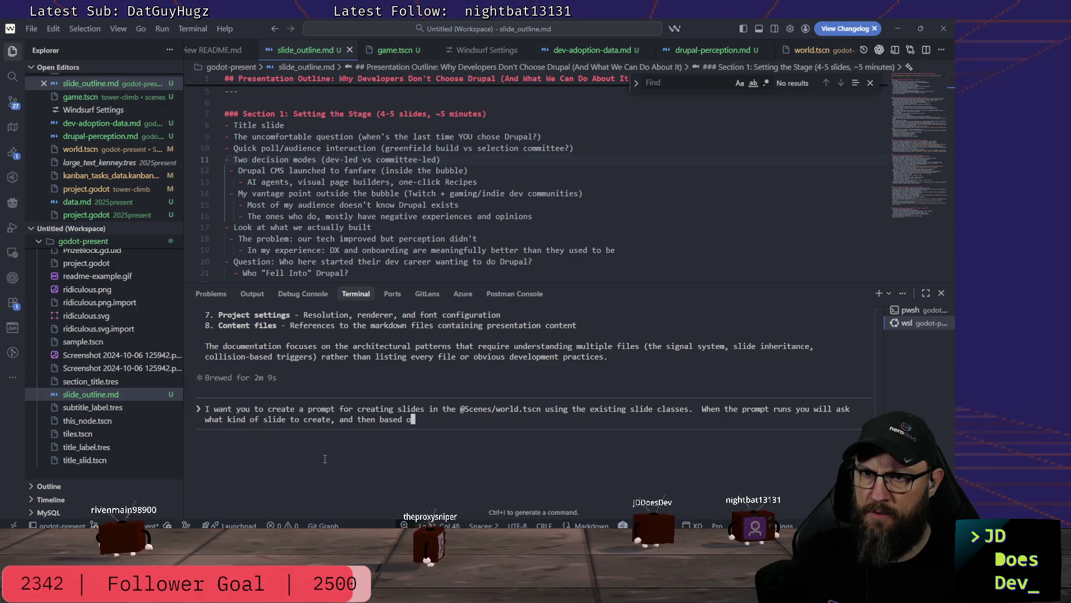
{"action": "type", "text": "t response you will as"}
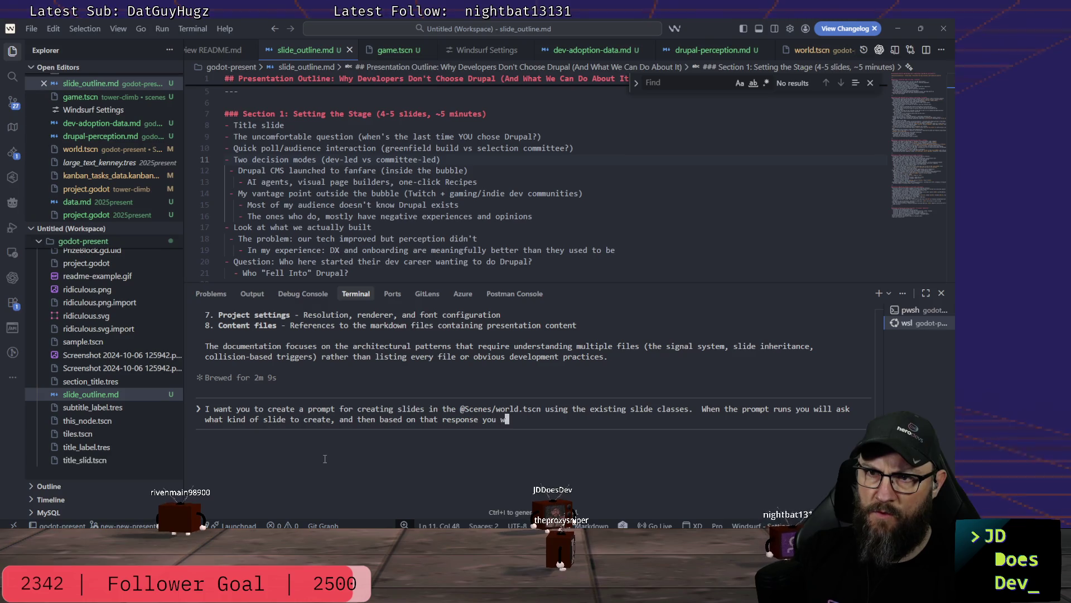
{"action": "type", "text": "k for the d"}
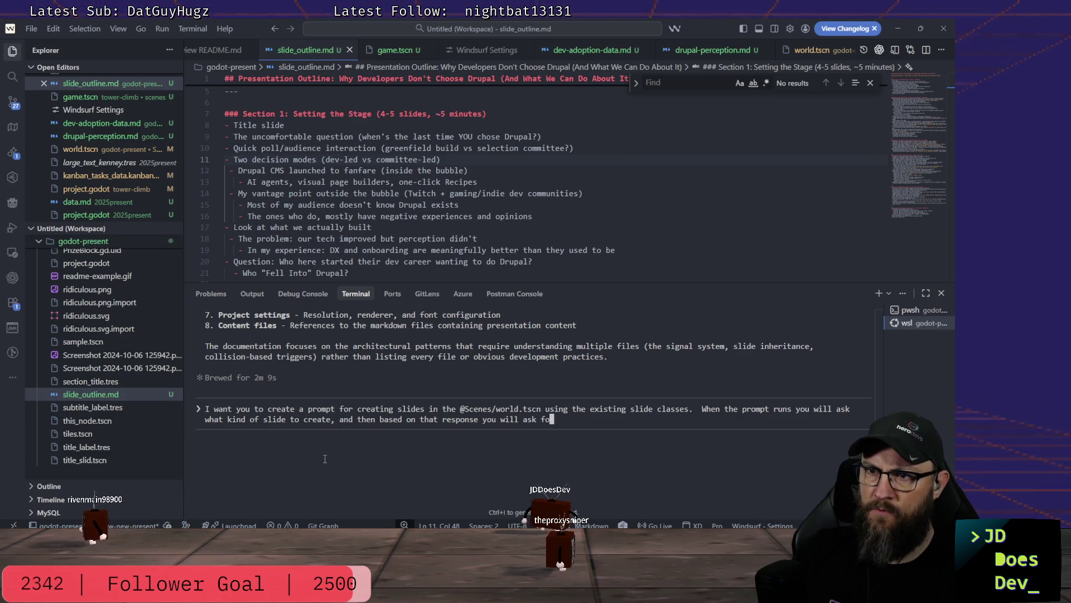
{"action": "type", "text": "ata to f"}
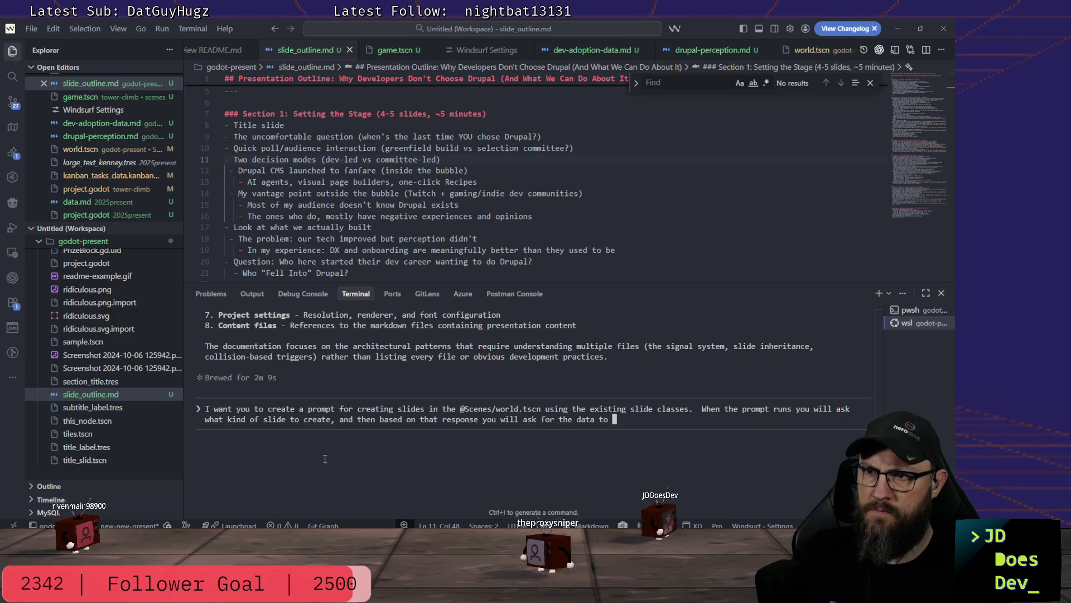
{"action": "type", "text": "ill out the slide.  Each slide"}
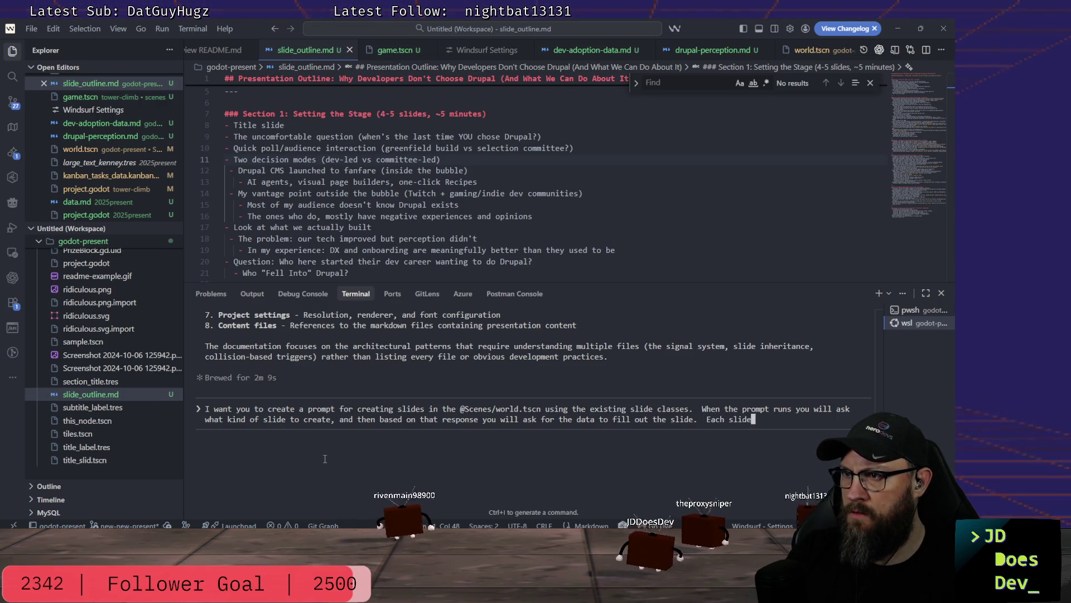
{"action": "type", "text": "will be "}
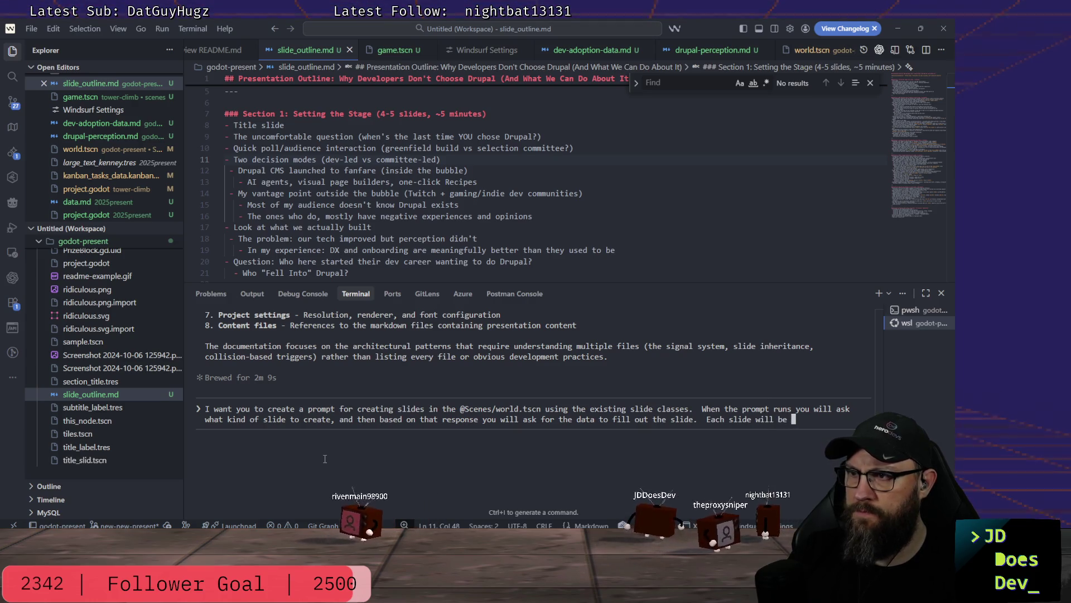
{"action": "type", "text": "horizon"}
{"action": "type", "text": "ta"}
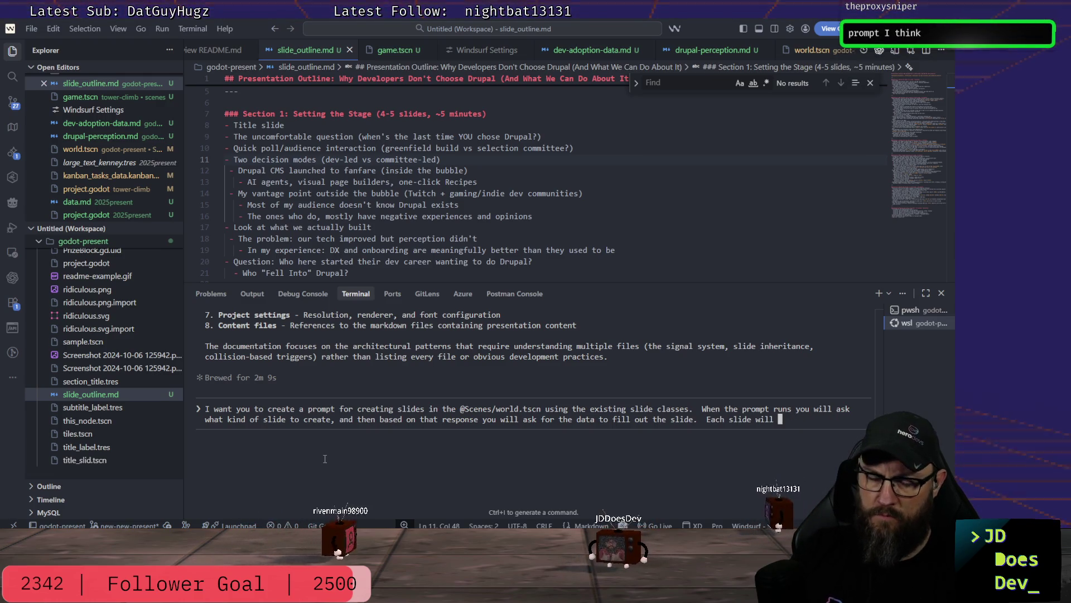
{"action": "type", "text": "follo"}
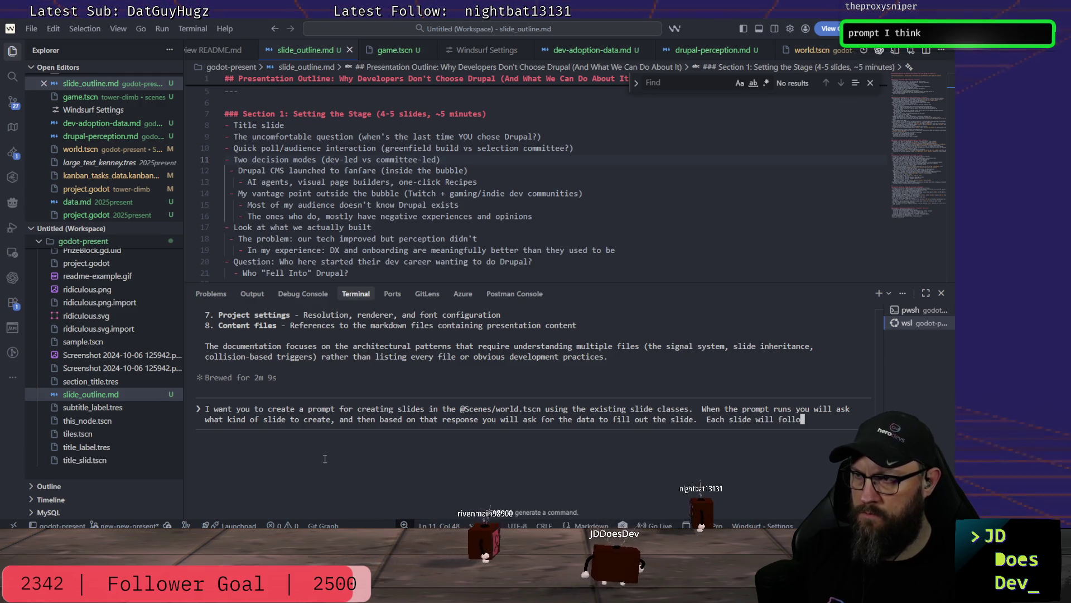
{"action": "type", "text": "w the "}
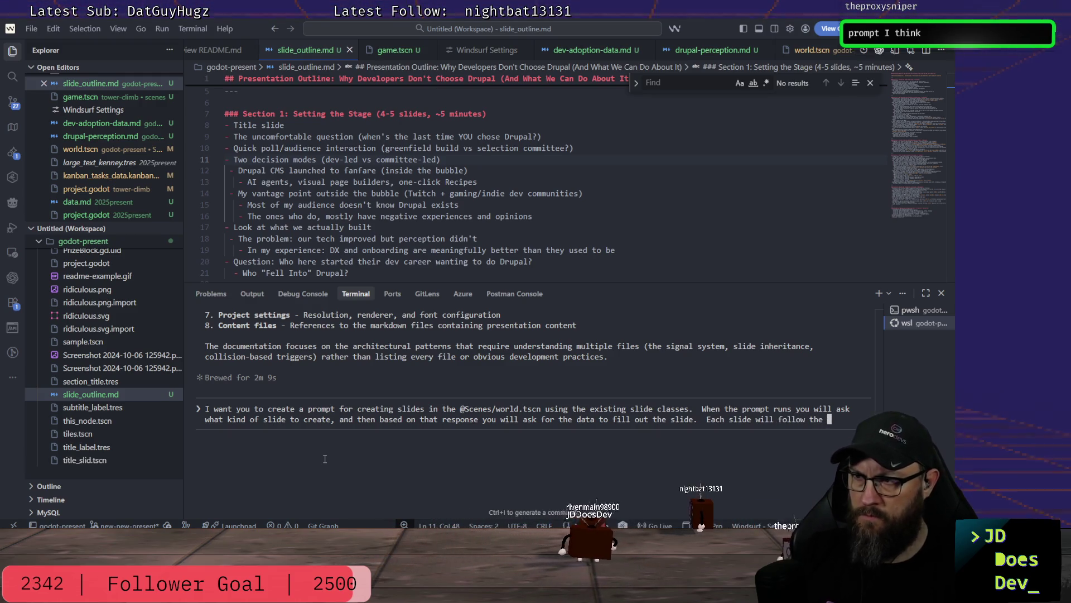
{"action": "type", "text": "previo"}
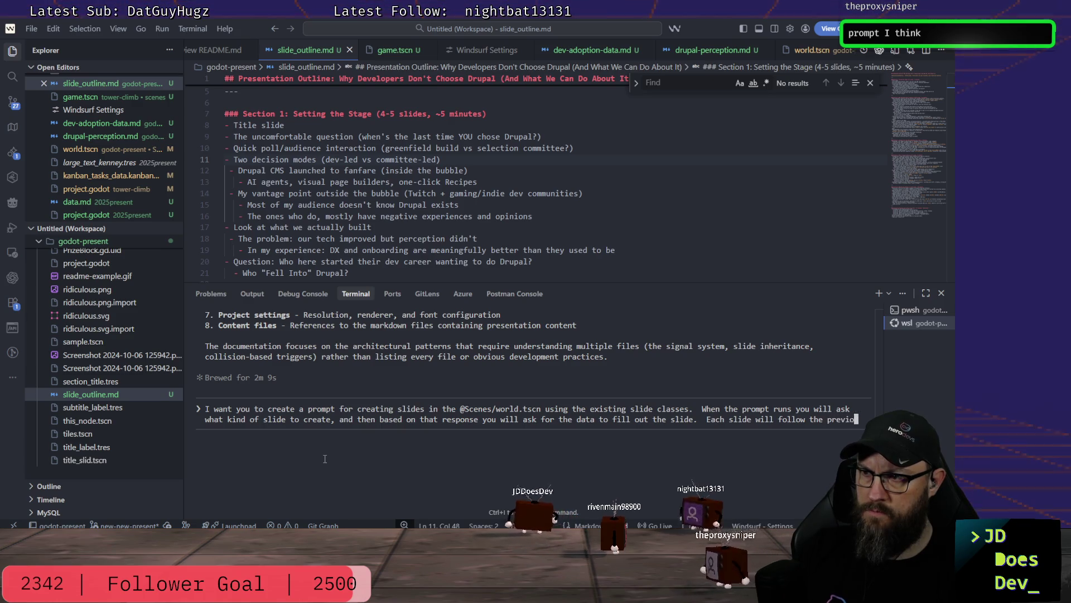
{"action": "type", "text": "us"}
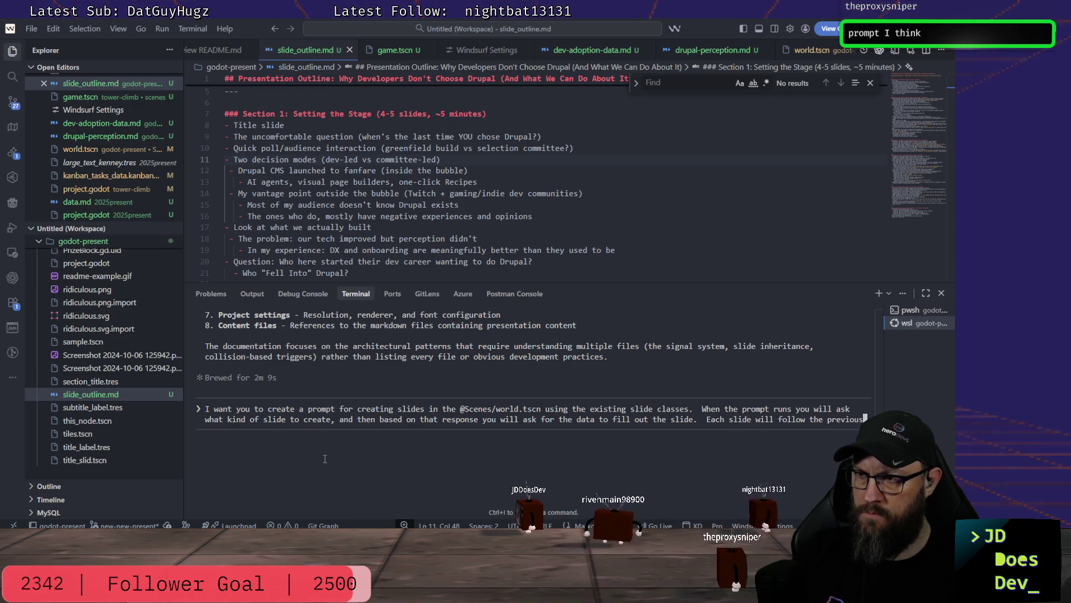
{"action": "type", "text": " and should have a p"}
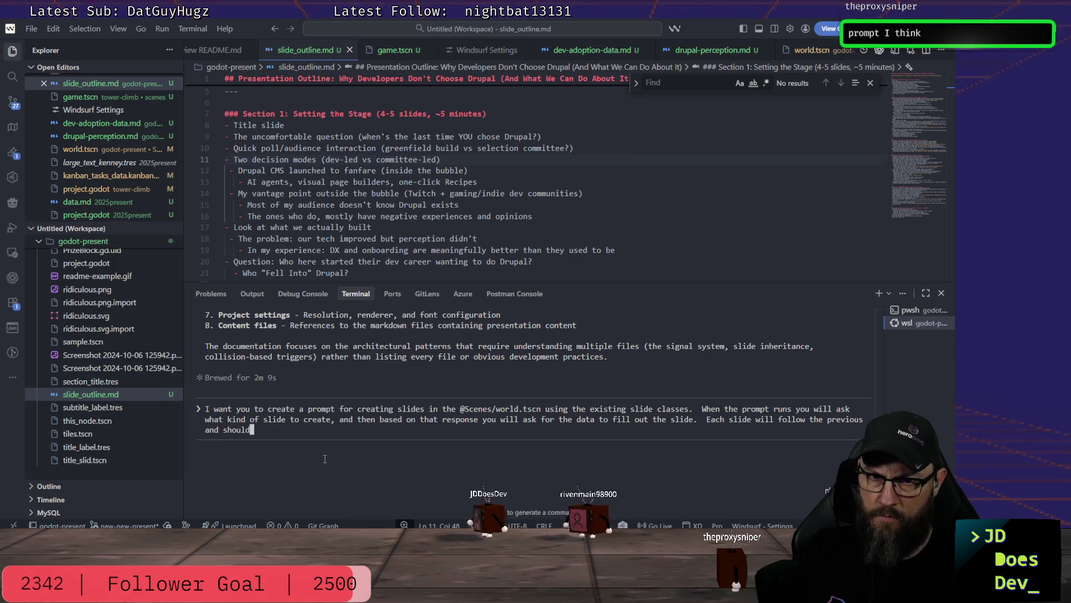
{"action": "type", "text": "osition that is "}
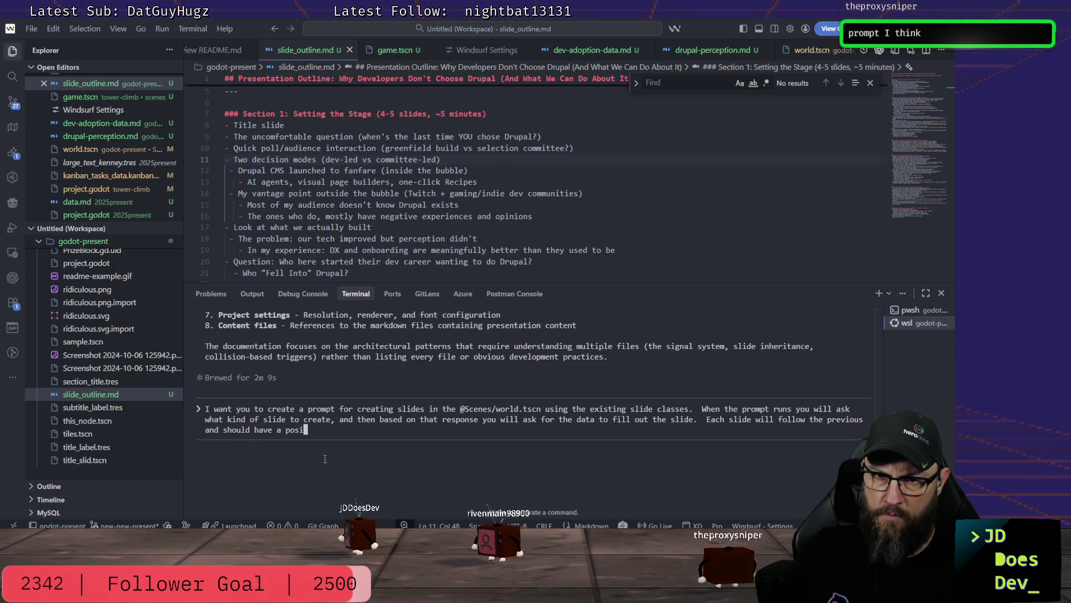
{"action": "type", "text": "a multiple of 1920."}
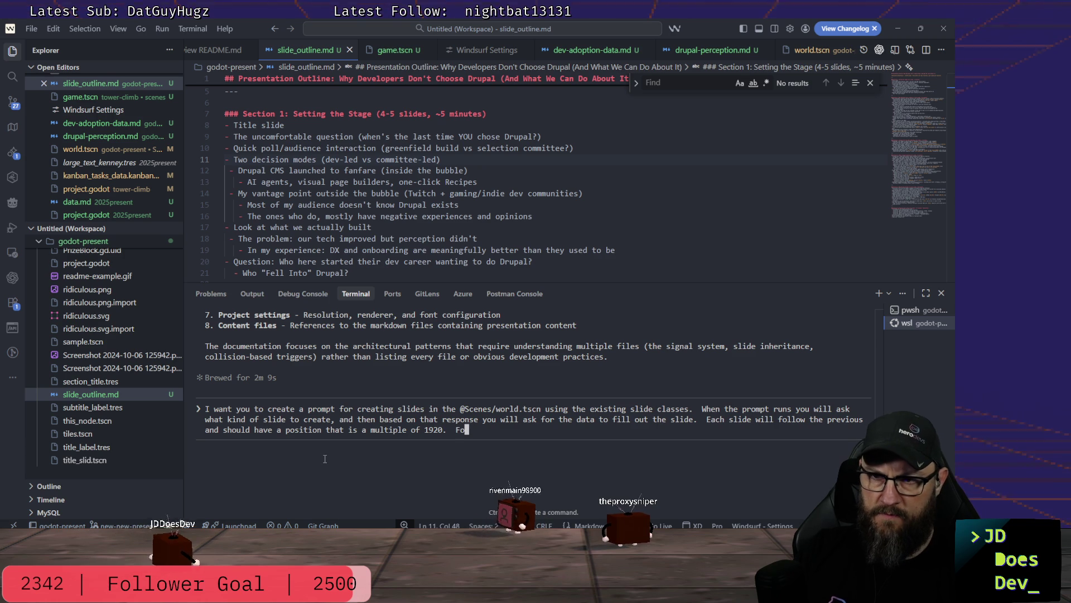
{"action": "type", "text": "  For example slide"}
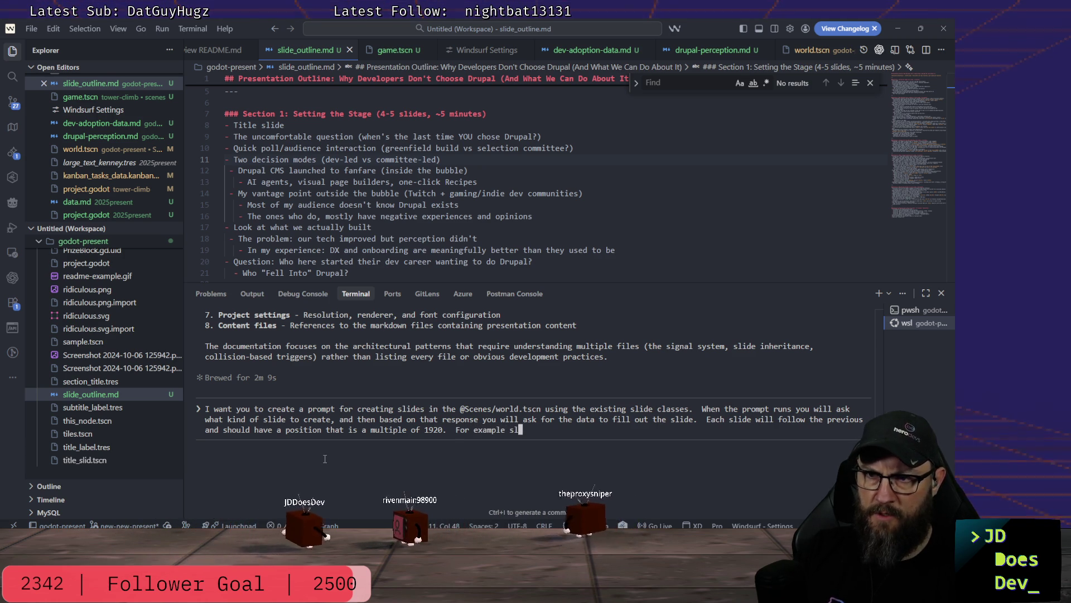